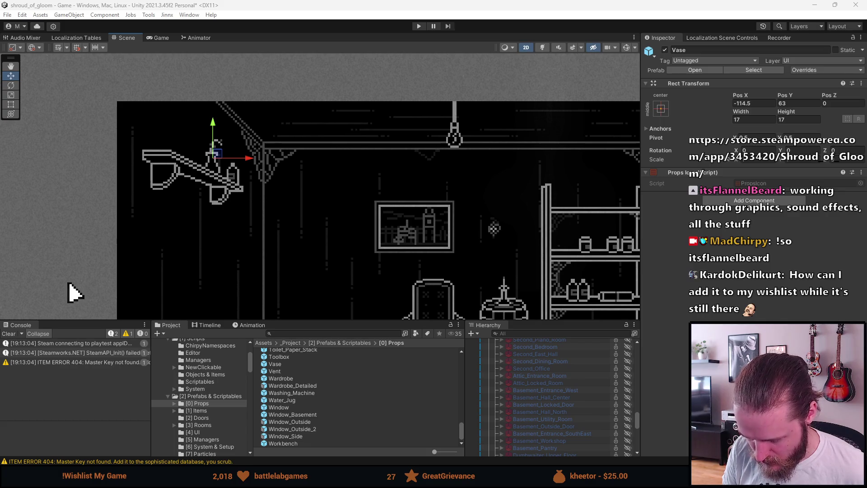
Search the project assets for 'bag'.
click(358, 332)
text(bag)
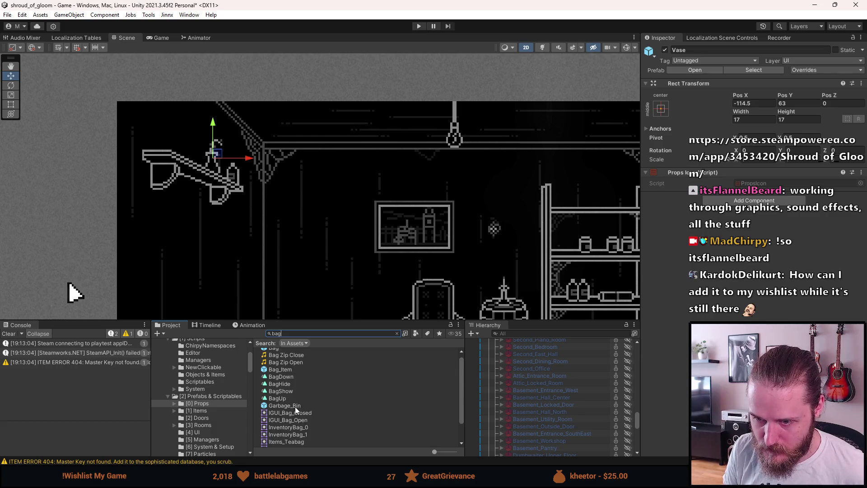
scroll(297, 410, up, 1)
Preview the Bag prefab in Prefab Mode, then drag a Bag into the scene.
double_click(283, 355)
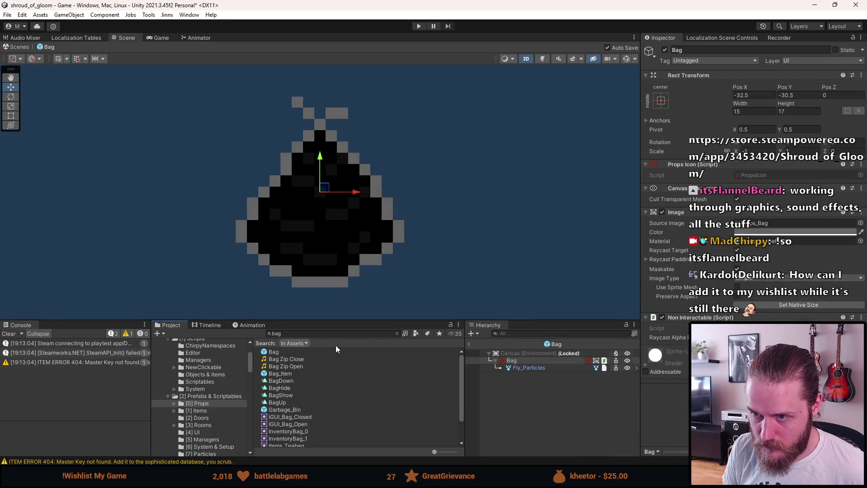
click(469, 344)
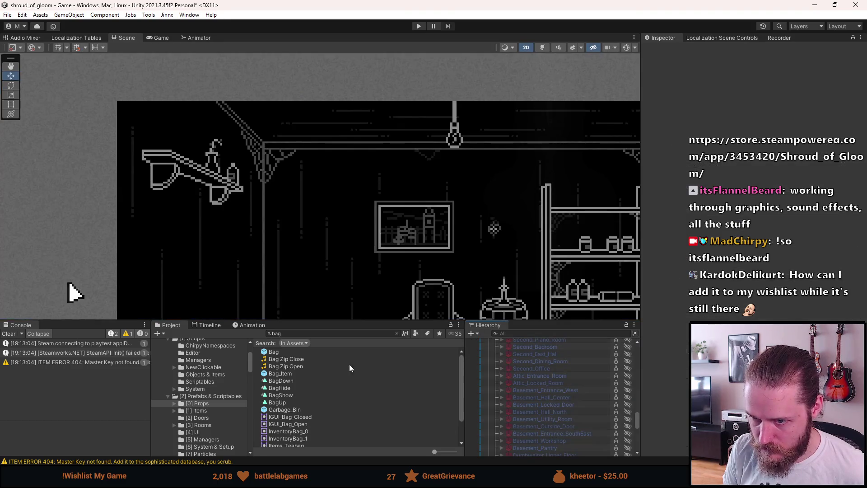
mouse_move(301, 355)
mouse_down()
mouse_move(497, 388)
mouse_move(533, 337)
mouse_move(539, 397)
mouse_up()
Move the Bag onto the upper-left wall shelf of the storage room.
drag(388, 320, 388, 214)
mouse_move(388, 246)
mouse_down()
mouse_move(247, 152)
mouse_move(193, 155)
mouse_up()
scroll(193, 154, up, 10)
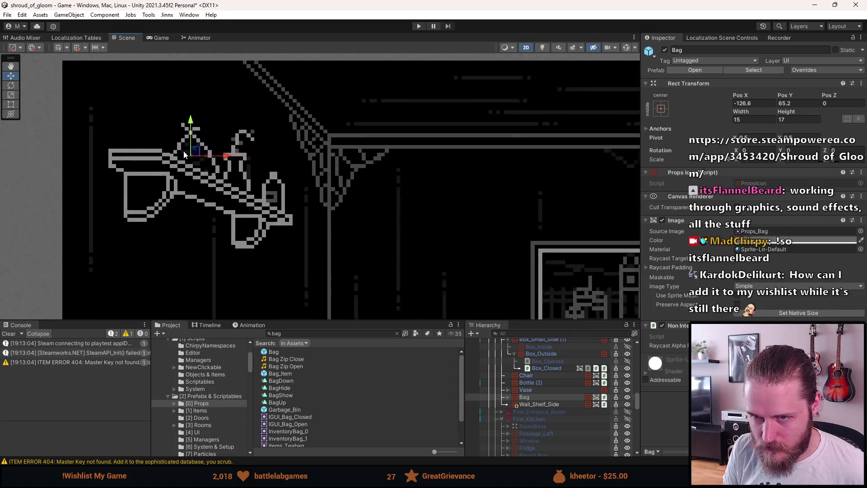
mouse_move(199, 157)
mouse_down()
mouse_move(206, 154)
mouse_move(215, 168)
mouse_up()
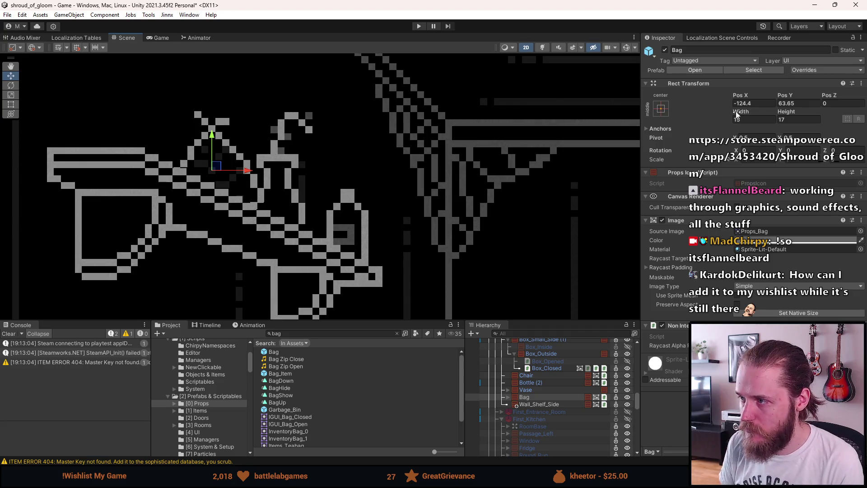
Set the Bag's position to X -124.5, Y 63.5 and view the whole room.
click(751, 104)
key(BackSpace)
text(5)
double_click(789, 104)
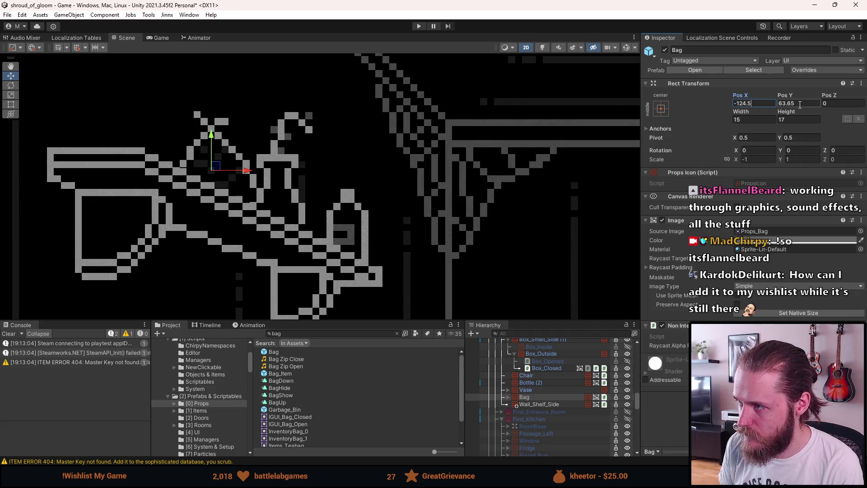
text(5)
scroll(389, 142, down, 5)
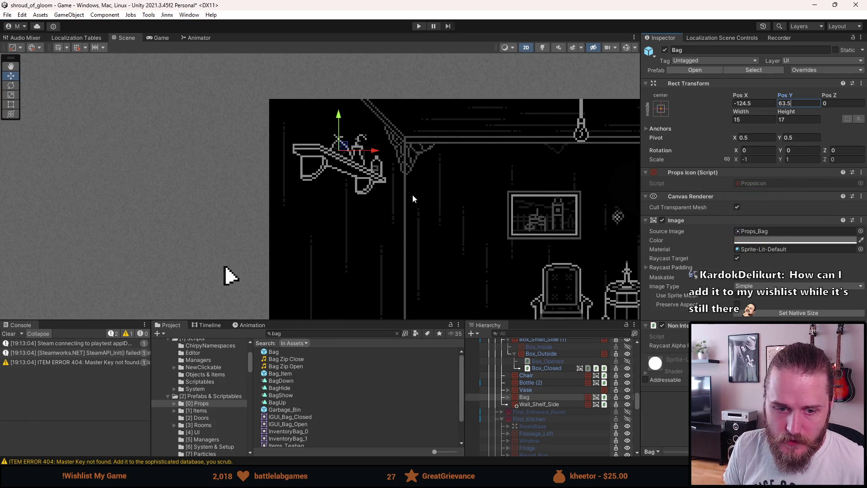
click(413, 194)
scroll(461, 209, down, 2)
mouse_move(461, 208)
mouse_down()
mouse_move(338, 188)
mouse_move(294, 165)
mouse_up()
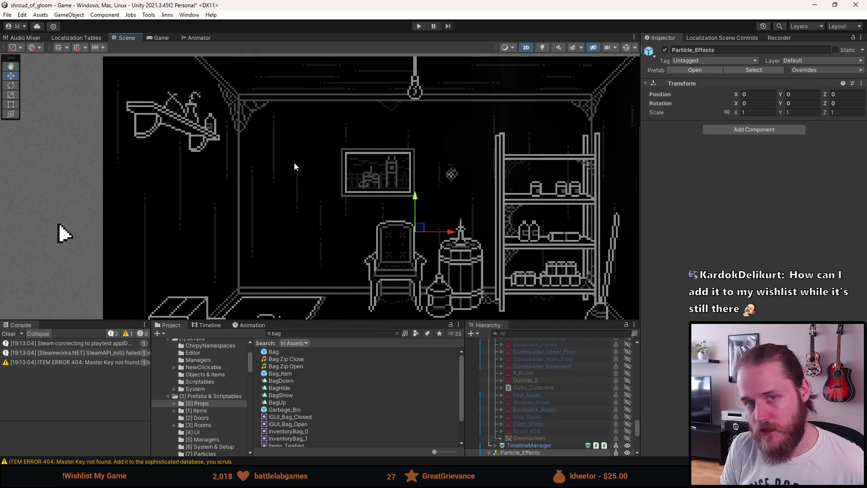
scroll(507, 384, up, 2)
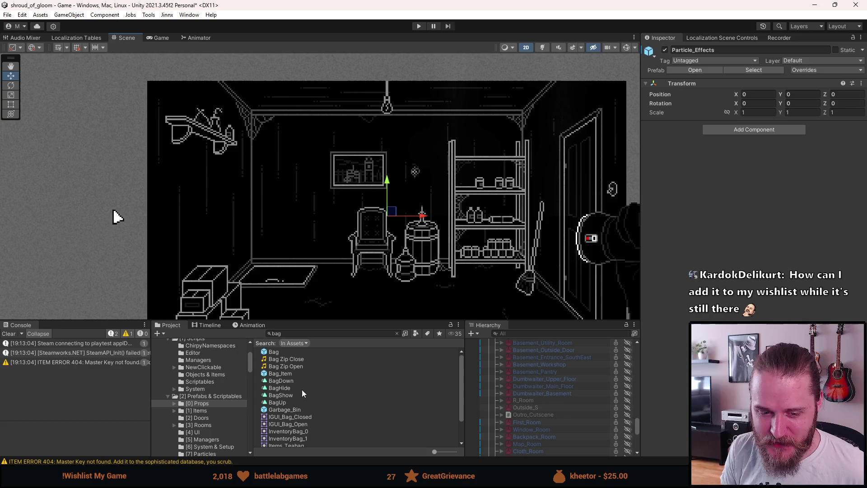
scroll(293, 383, down, 2)
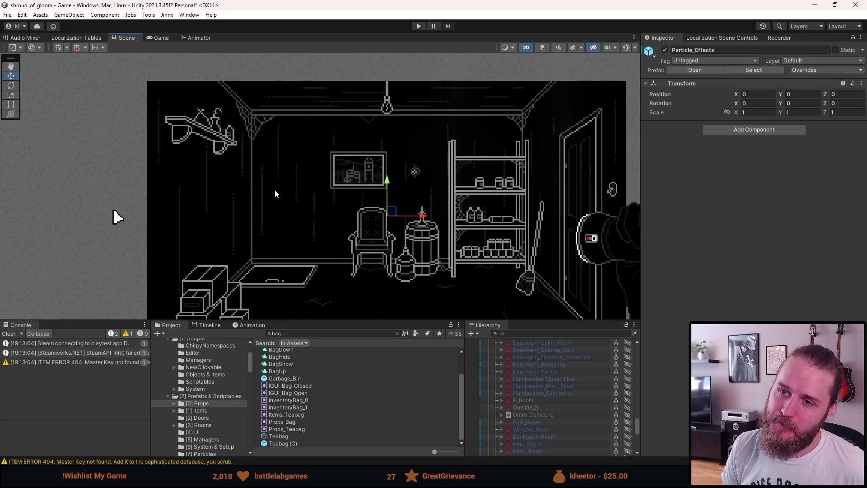
scroll(204, 138, up, 1)
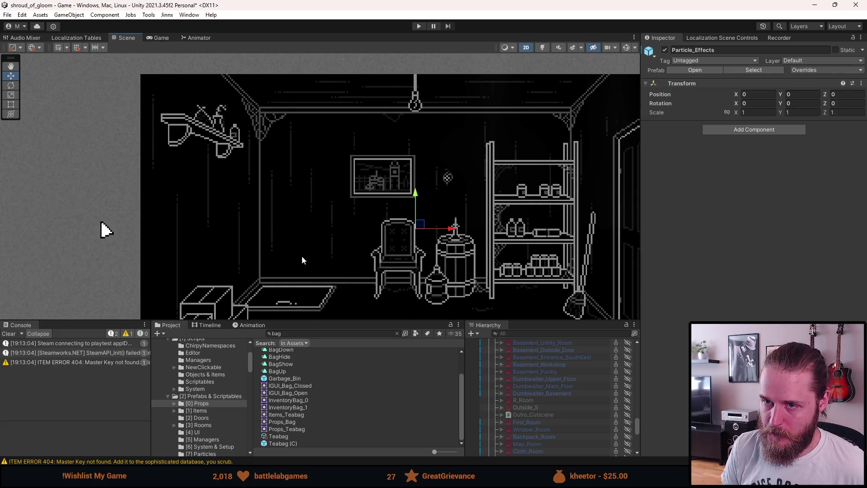
scroll(525, 412, up, 3)
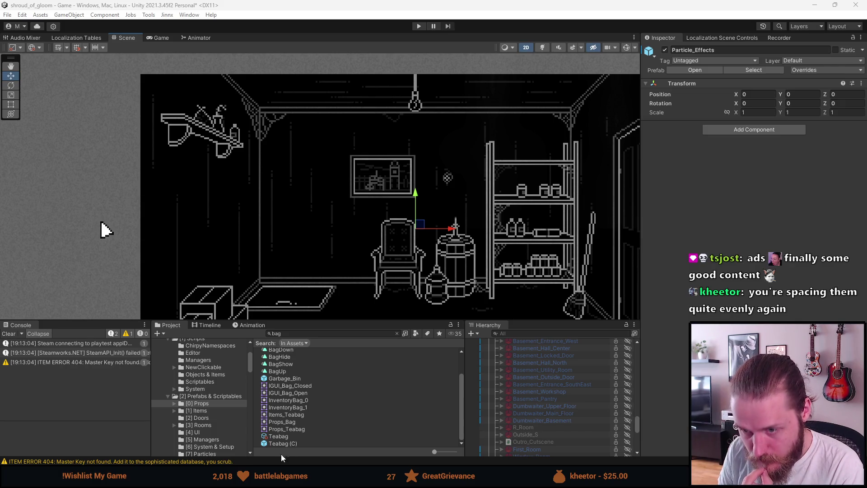
click(297, 333)
Search the assets for 'books' and preview the BooksHorizontal prefab.
text(books)
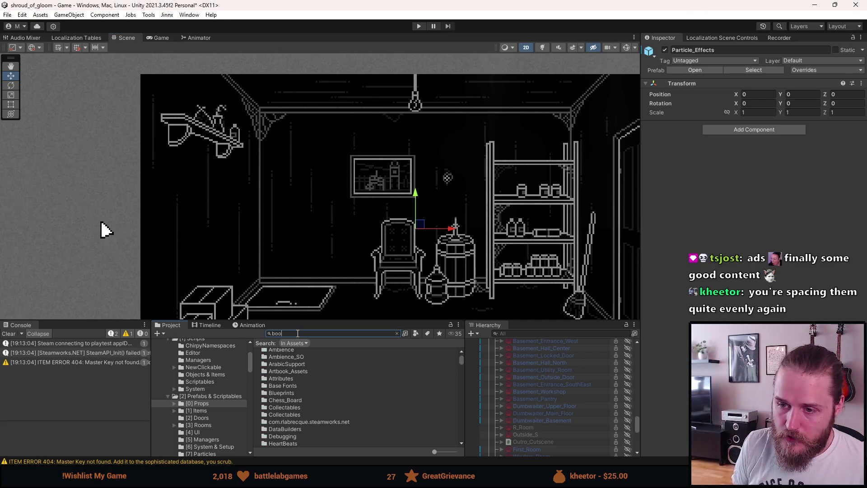
scroll(283, 426, down, 4)
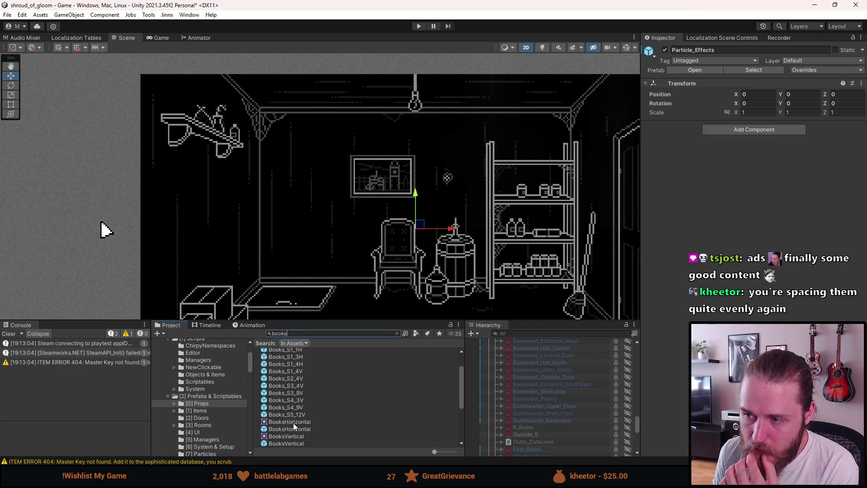
scroll(299, 420, down, 1)
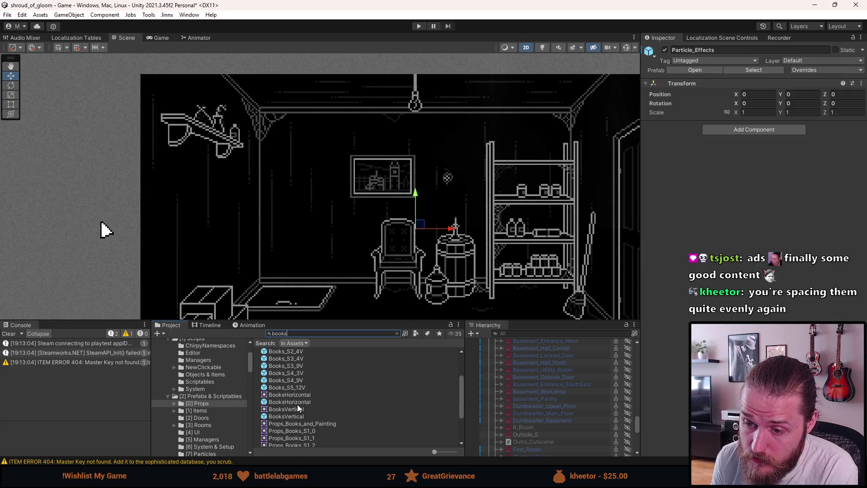
double_click(297, 405)
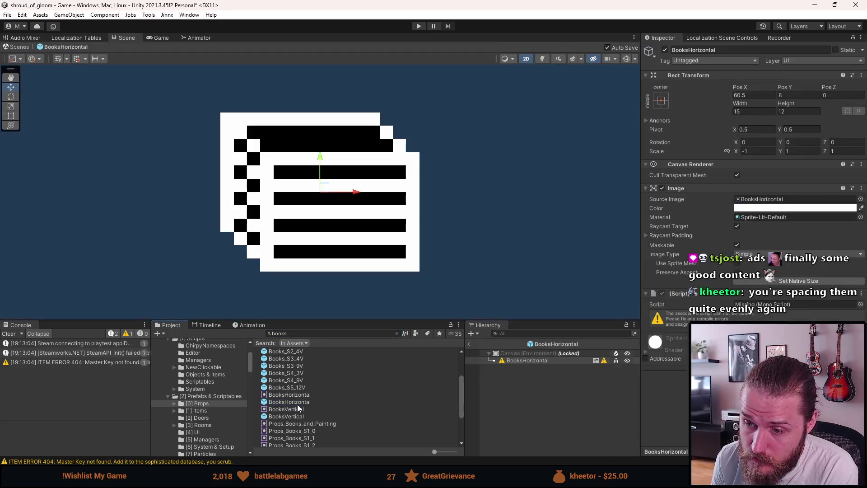
click(469, 345)
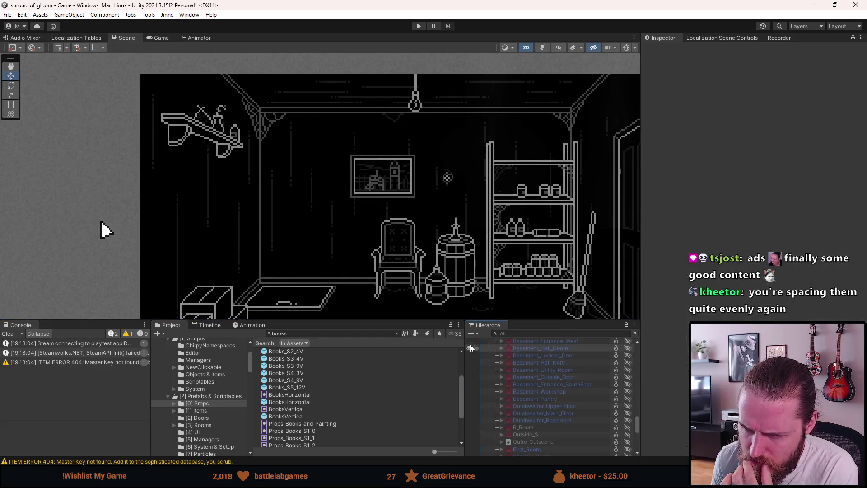
double_click(296, 403)
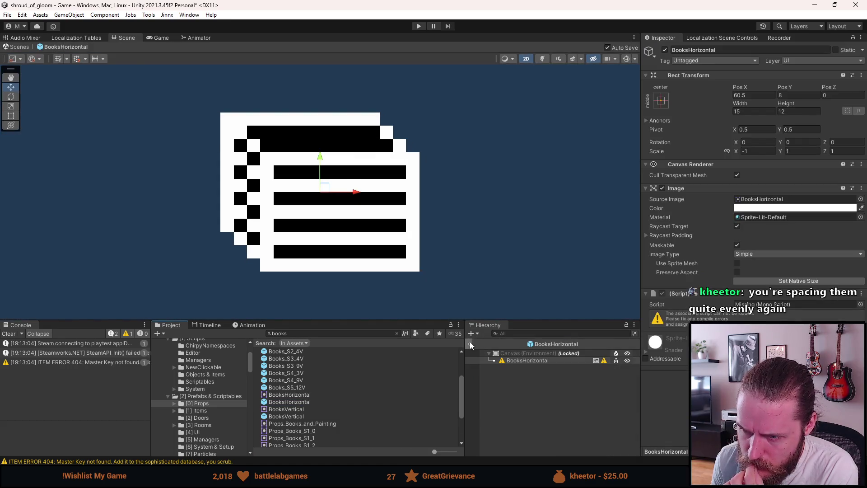
click(470, 343)
Preview the Books_S1_4V and Books_S2_4V prefabs on their own.
scroll(309, 416, up, 3)
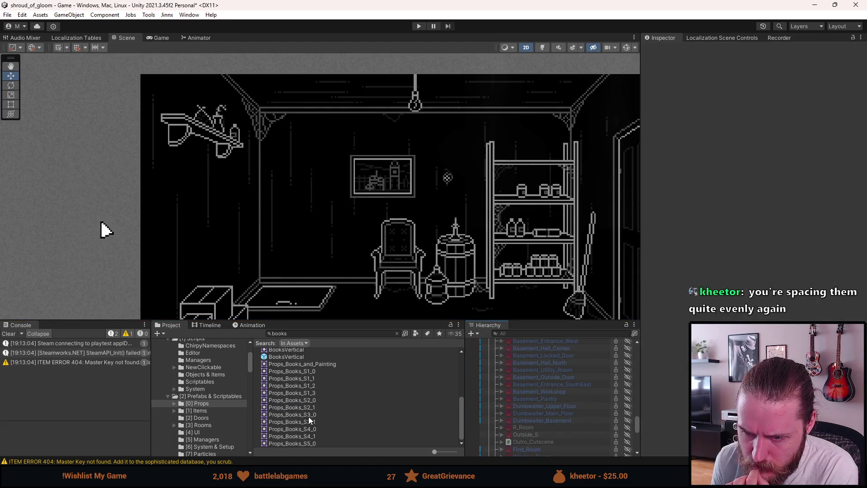
scroll(309, 416, up, 4)
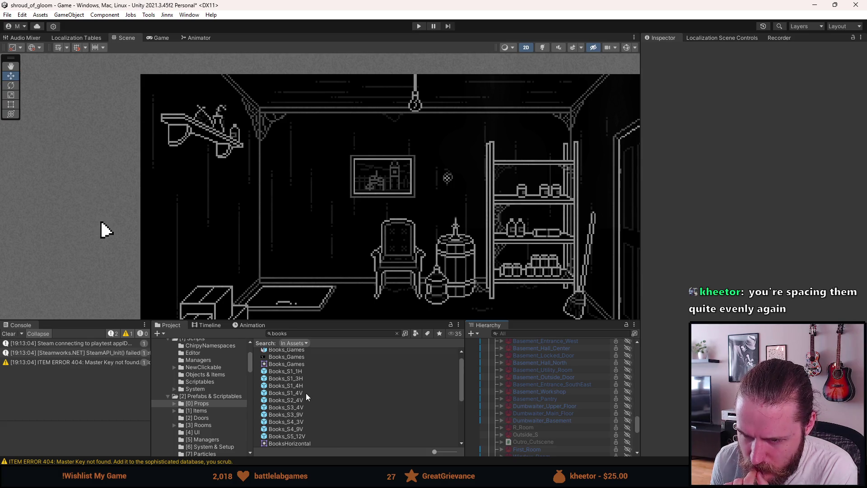
double_click(291, 393)
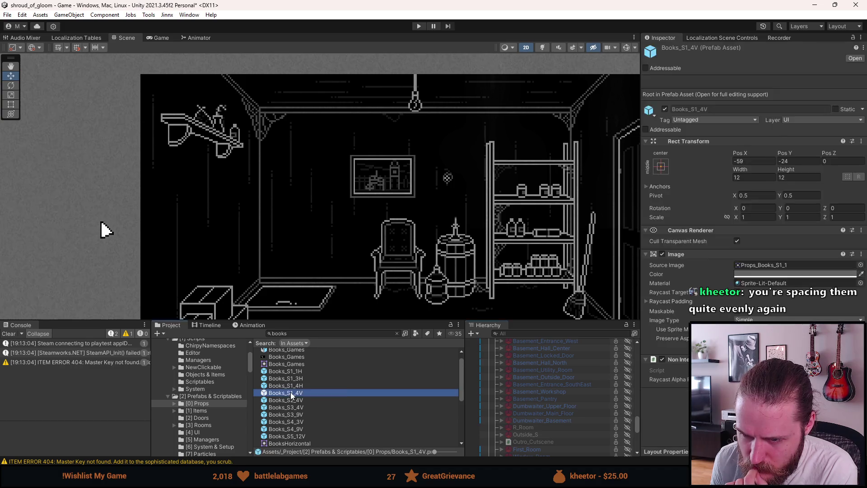
double_click(510, 359)
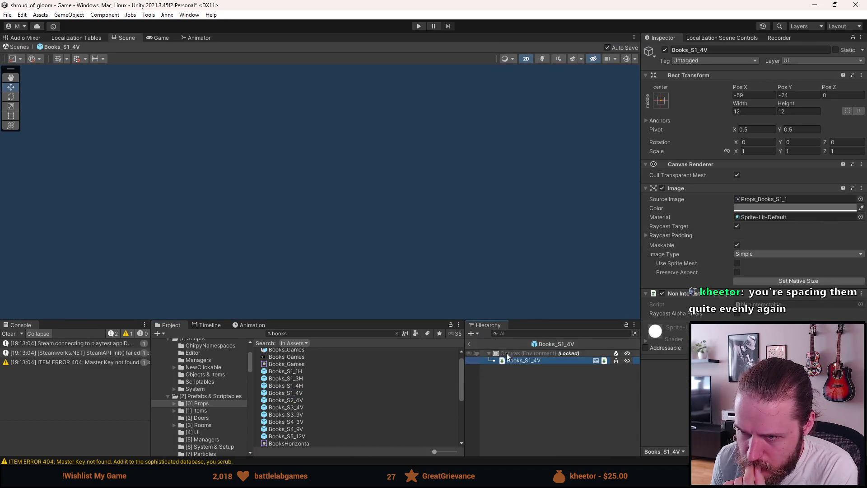
click(470, 343)
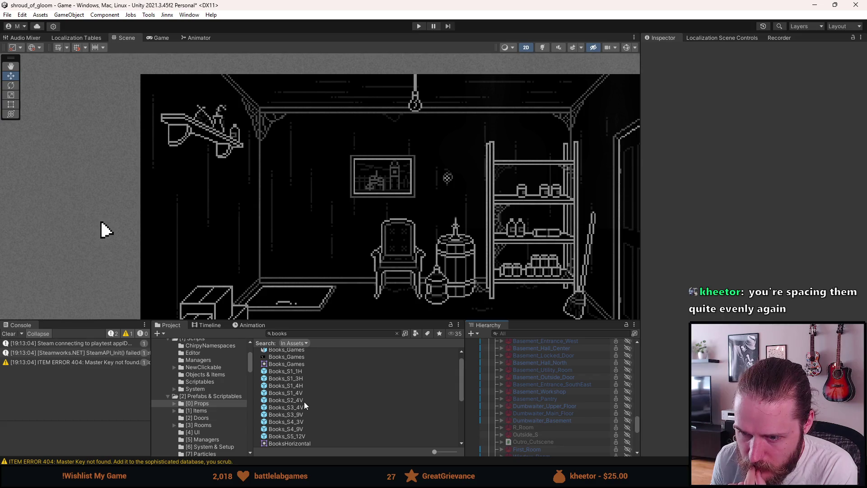
double_click(307, 401)
double_click(516, 363)
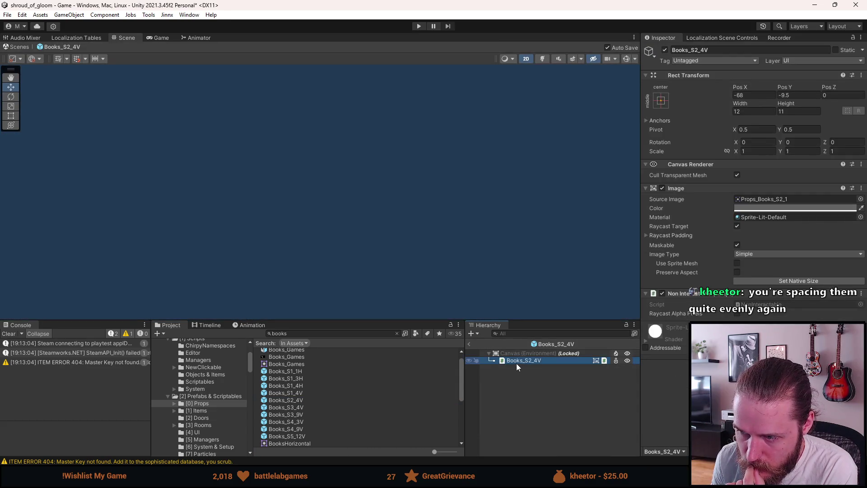
click(470, 346)
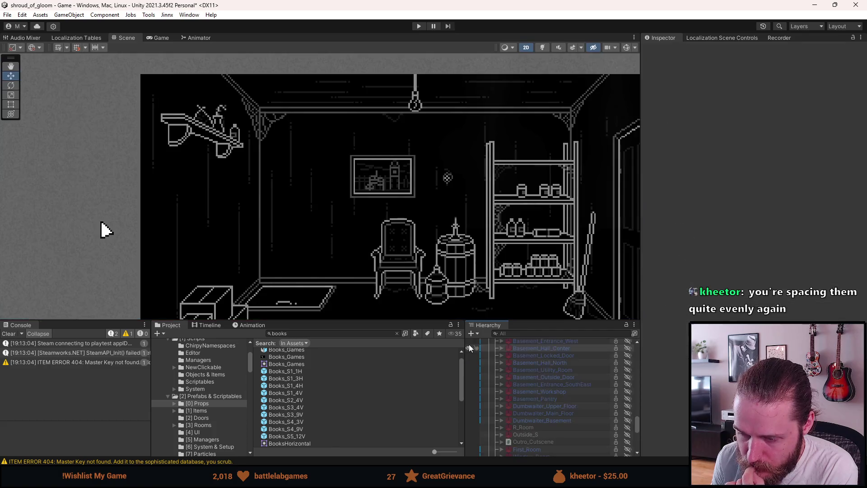
Preview the Books_S1_4H prefab, then drag it into the room scene.
double_click(303, 388)
double_click(510, 360)
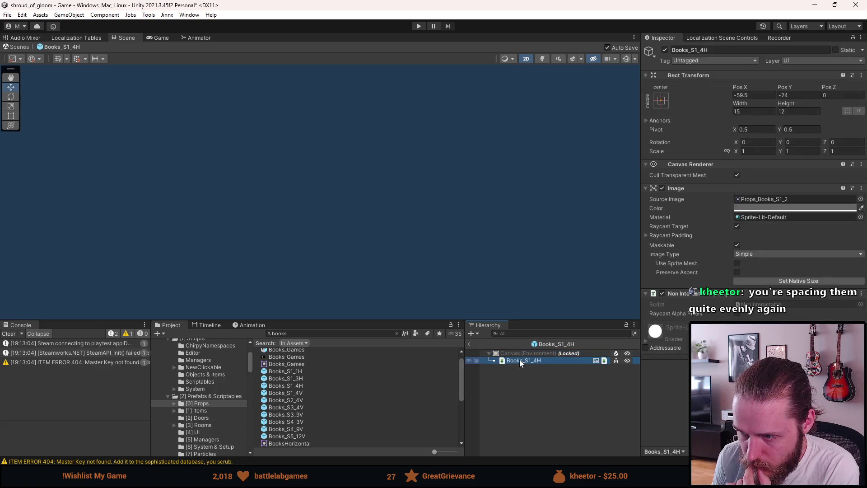
click(470, 344)
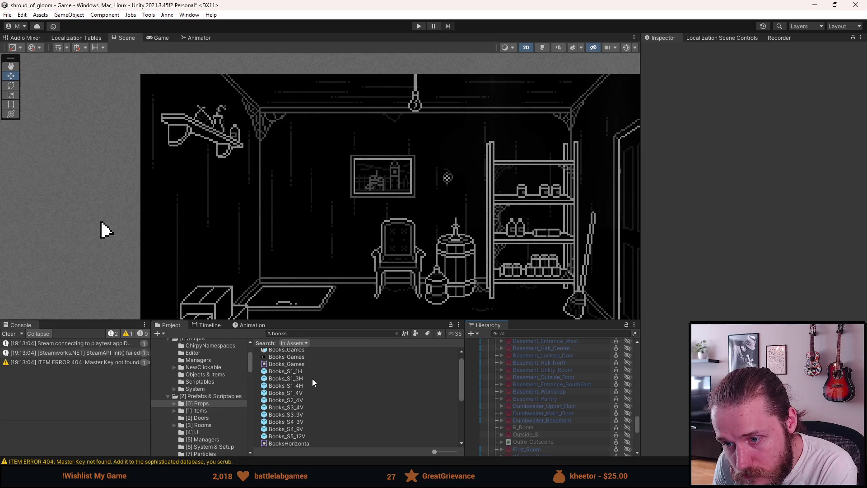
mouse_move(298, 387)
mouse_down()
mouse_move(526, 428)
mouse_move(544, 344)
mouse_move(545, 375)
mouse_up()
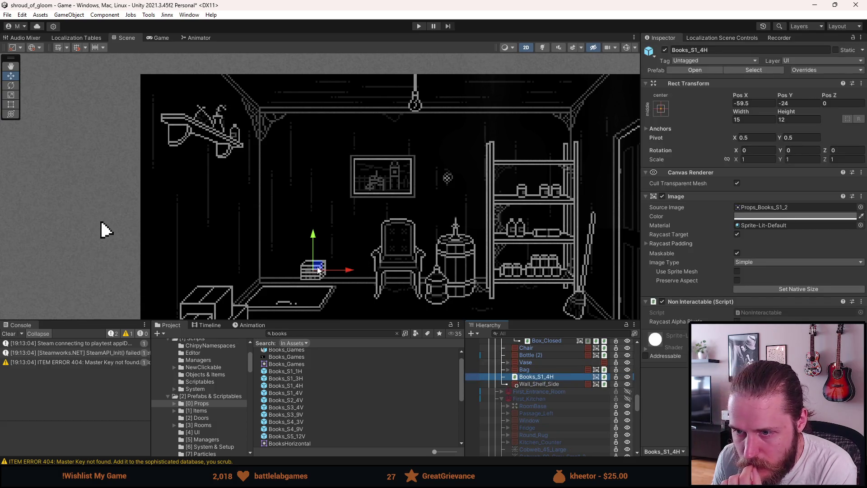
Flip the book stack with Scale Y -1 and drag it onto the upper-left shelf.
mouse_move(226, 116)
mouse_down()
mouse_move(189, 97)
mouse_move(305, 131)
mouse_up()
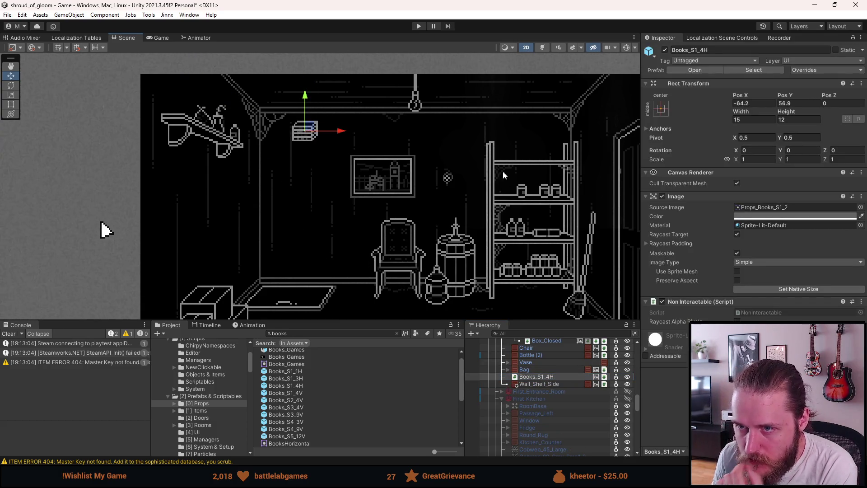
click(795, 159)
text(-1)
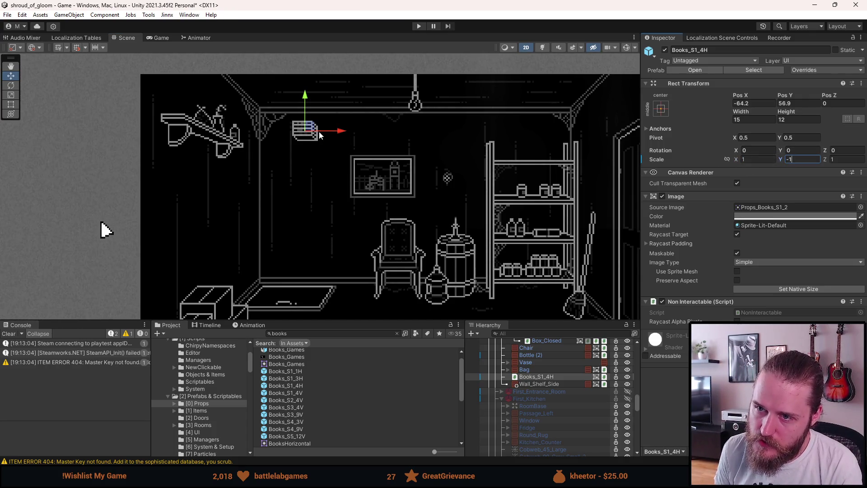
mouse_move(309, 131)
mouse_down()
mouse_move(189, 97)
mouse_move(186, 112)
mouse_move(244, 138)
mouse_move(234, 139)
mouse_move(238, 130)
mouse_move(238, 140)
mouse_up()
scroll(173, 103, up, 3)
scroll(172, 103, up, 2)
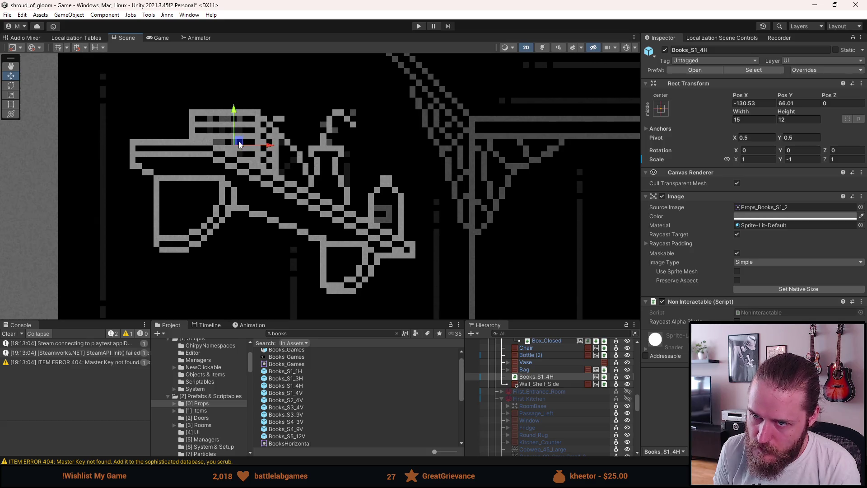
scroll(239, 140, down, 3)
Set the book stack's position to X -130.5, Y 66 and show the whole room.
click(755, 103)
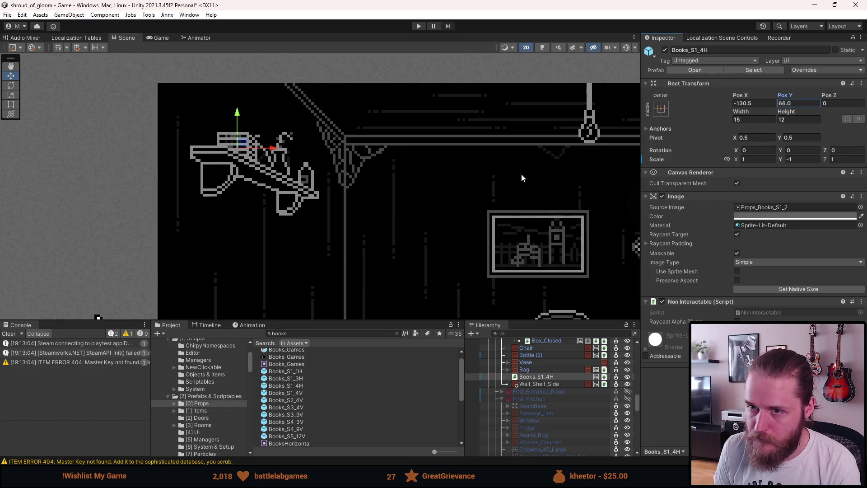
click(501, 172)
scroll(500, 169, down, 5)
scroll(215, 203, up, 2)
mouse_move(403, 136)
mouse_down()
mouse_move(376, 125)
mouse_move(421, 138)
mouse_move(403, 125)
mouse_up()
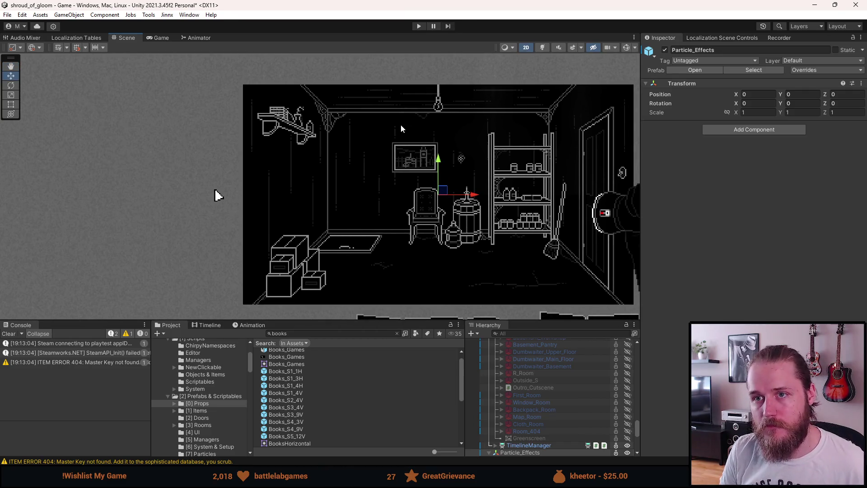
click(418, 26)
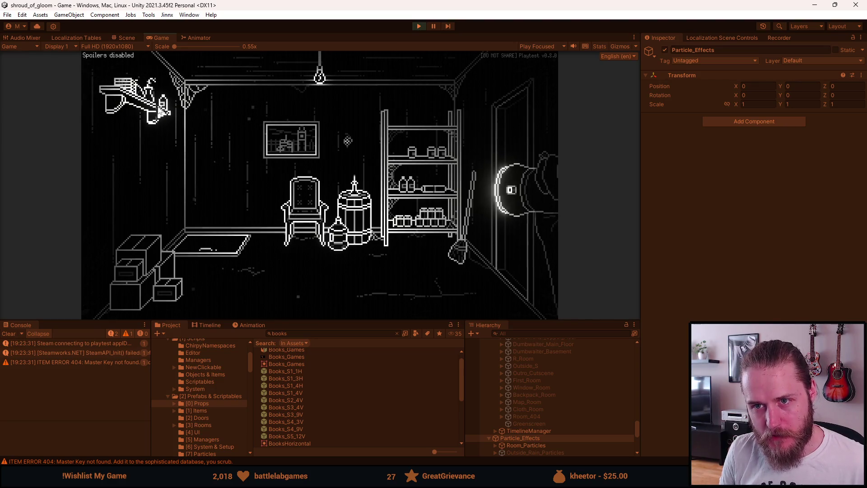
click(419, 26)
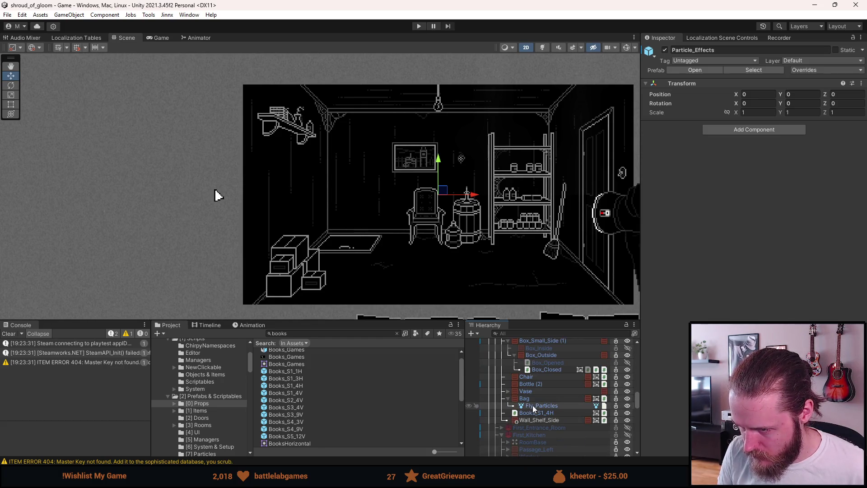
click(507, 399)
Select Bottle (2) on the wall shelf and move it slightly left.
click(507, 398)
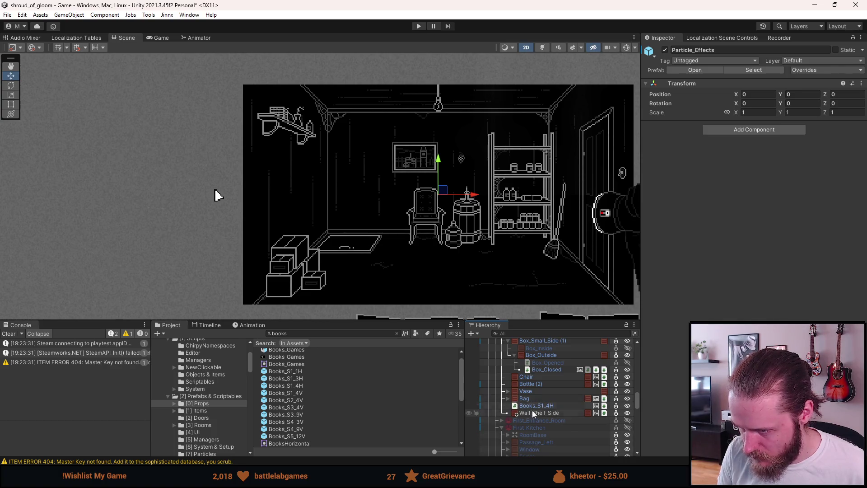
click(536, 384)
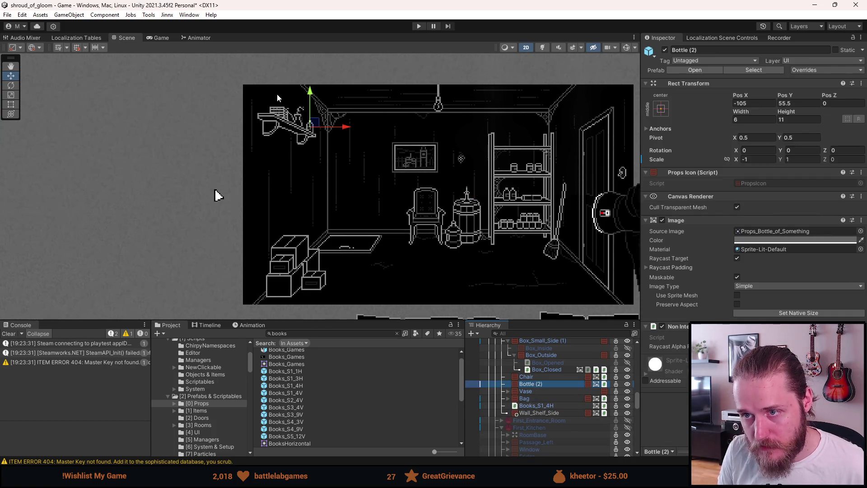
scroll(299, 117, up, 10)
drag(349, 134, 328, 134)
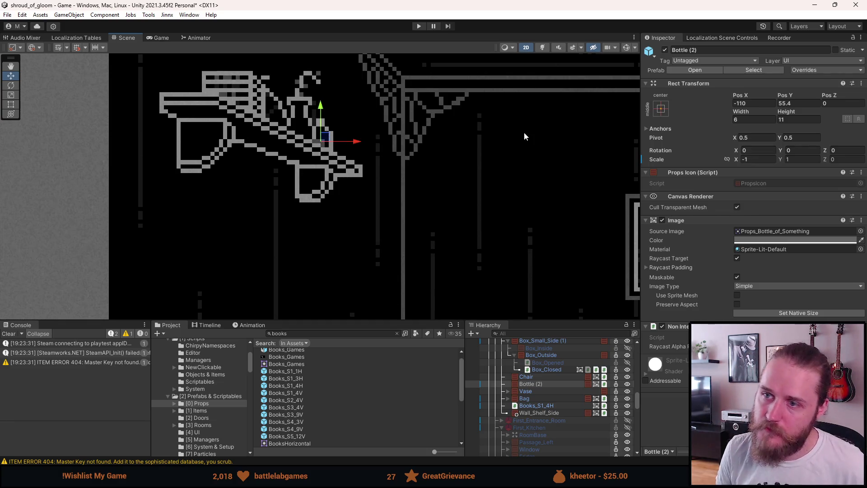
Set Bottle (2) Pos Y to 55.5 and Scale X to 1 to flip it.
click(789, 104)
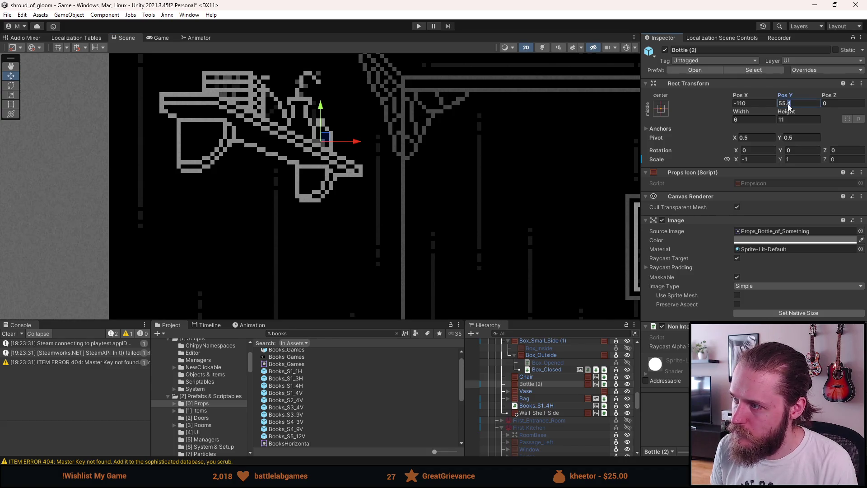
text(55.5)
click(751, 159)
text(1)
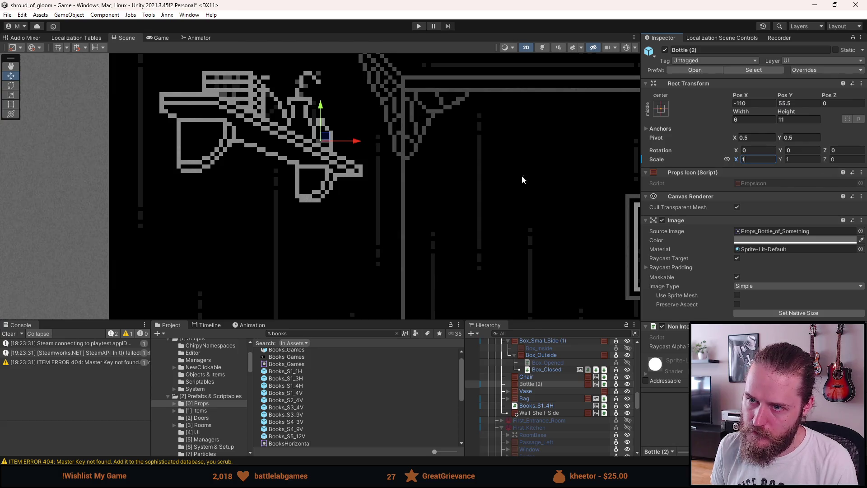
click(493, 167)
scroll(493, 166, down, 3)
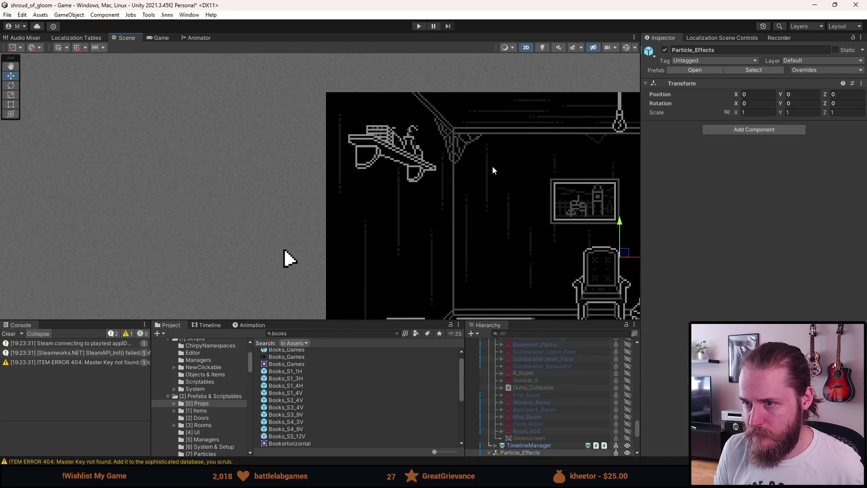
scroll(492, 167, down, 3)
mouse_move(543, 195)
mouse_down()
mouse_move(460, 192)
mouse_move(396, 169)
mouse_up()
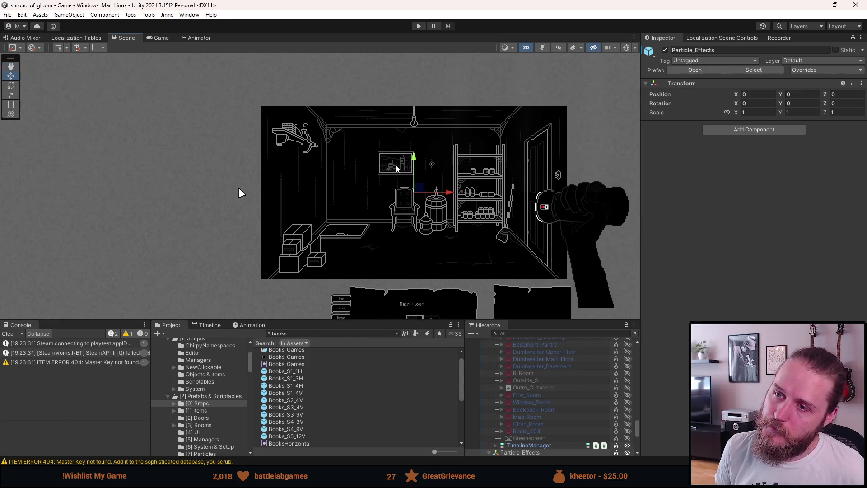
click(419, 26)
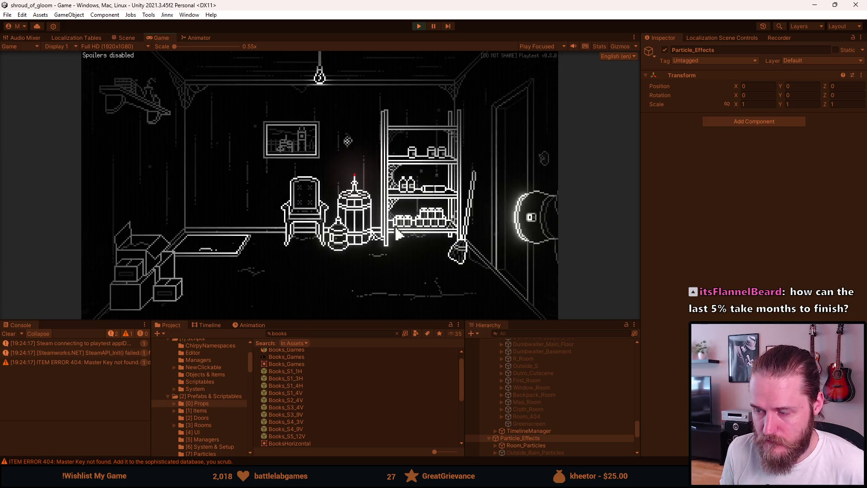
key(Escape)
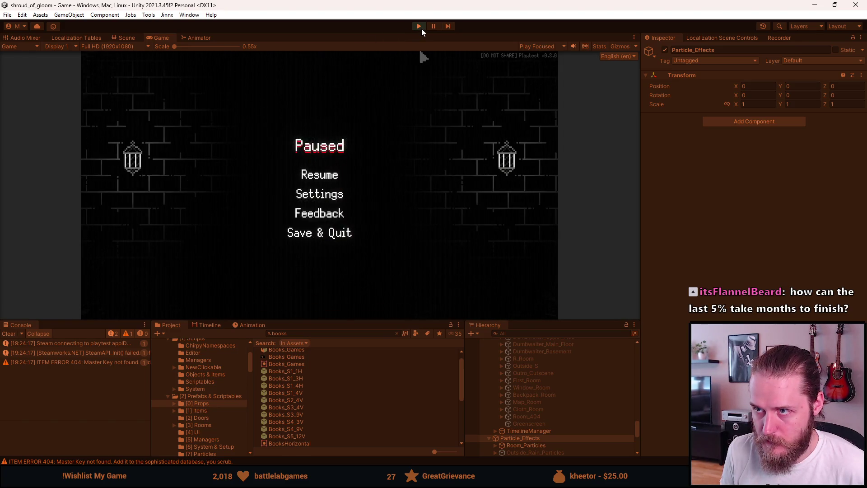
click(420, 27)
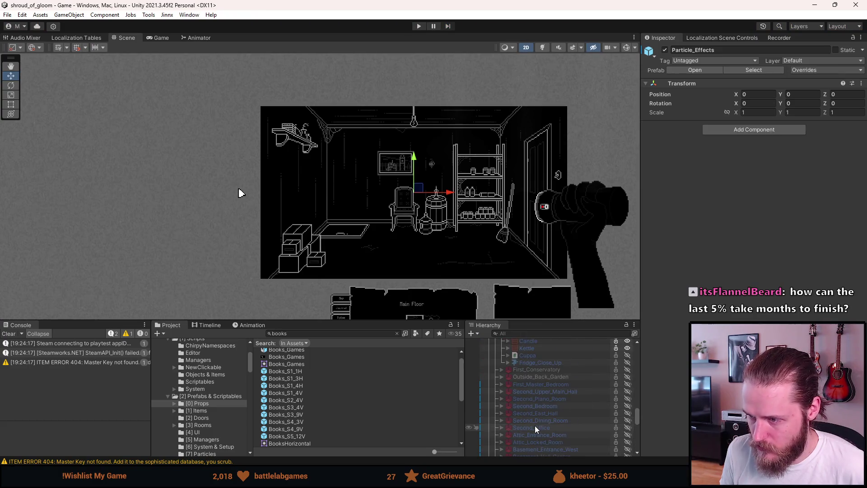
scroll(534, 425, up, 4)
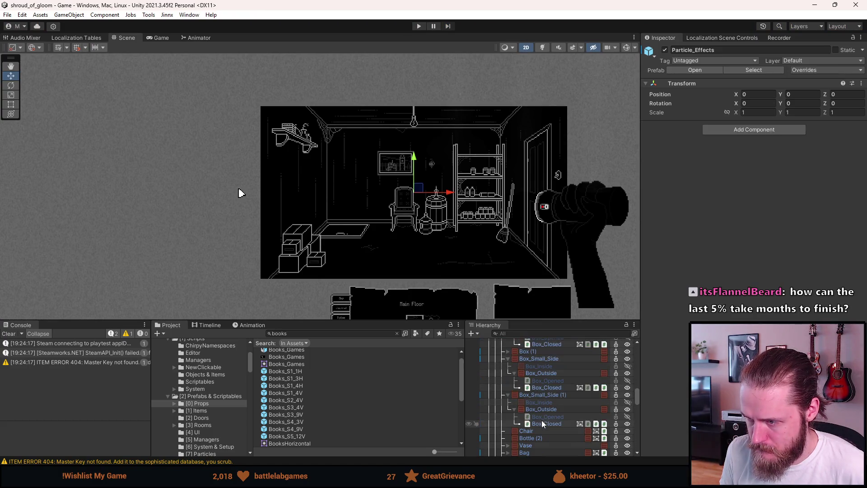
Select Box (3), the copy of the top storage box.
click(540, 353)
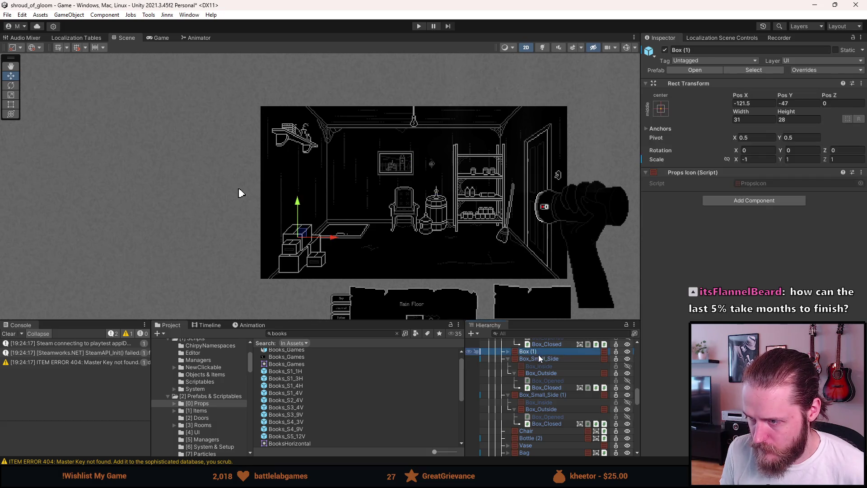
scroll(538, 424, down, 1)
click(302, 233)
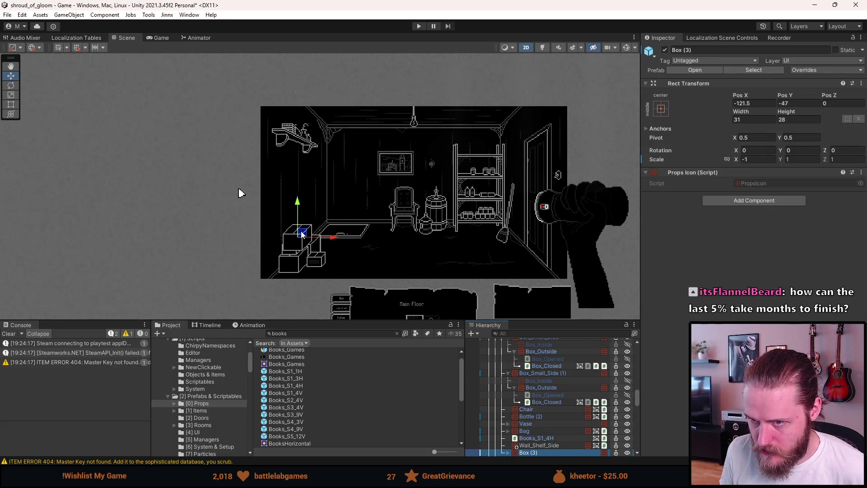
click(301, 234)
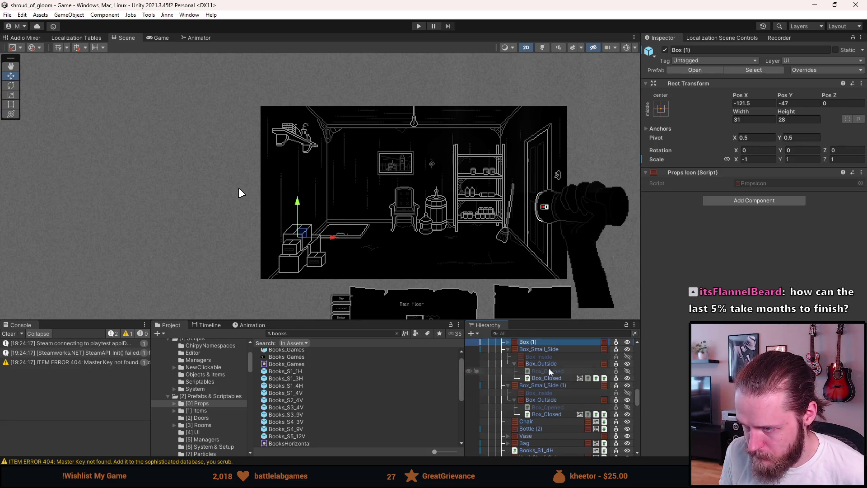
scroll(537, 353, up, 1)
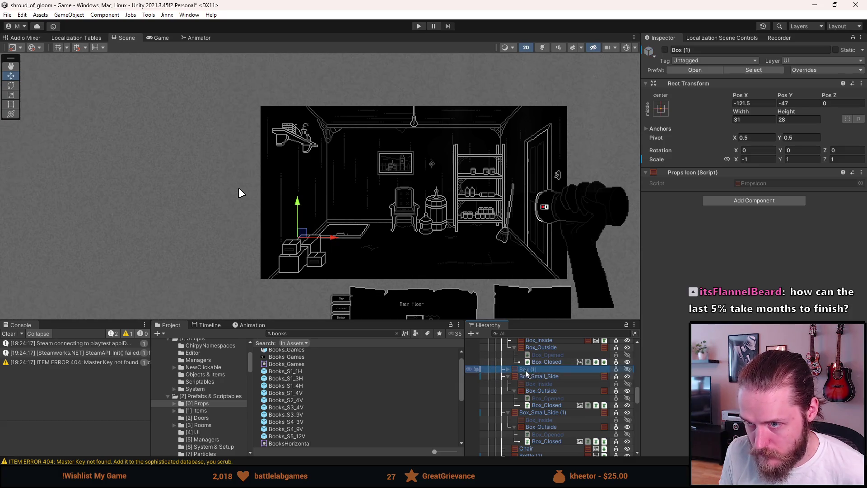
scroll(535, 367, up, 1)
key(ctrl+z)
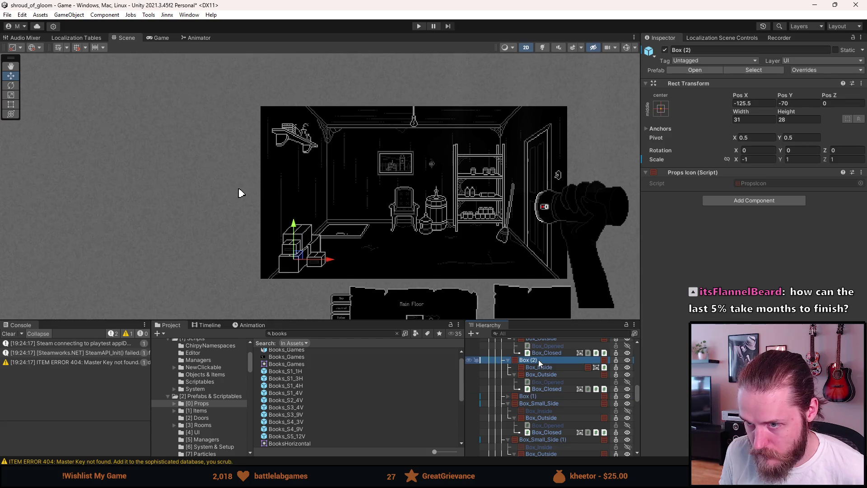
Move Box (3) to the bottom-right floor corner and flip it with Scale X 1.
mouse_move(298, 261)
mouse_down()
mouse_move(442, 264)
mouse_move(557, 280)
mouse_up()
click(758, 159)
text(1)
scroll(546, 290, up, 4)
scroll(546, 290, up, 2)
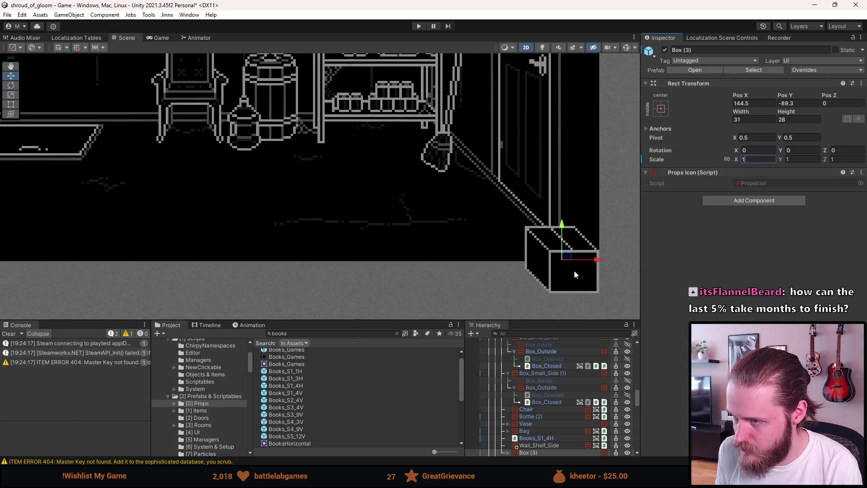
drag(565, 256, 570, 239)
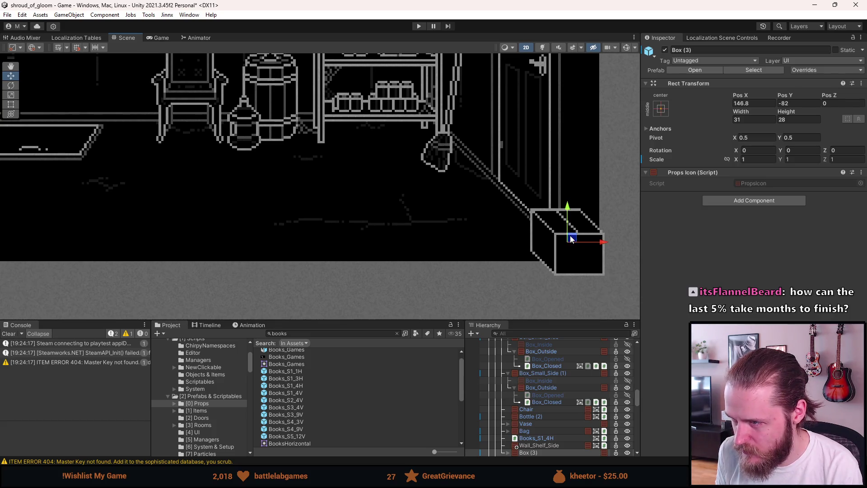
scroll(569, 239, up, 2)
Set Box (3) Pos X to 146.5 and start a play test.
click(748, 102)
text(146.5)
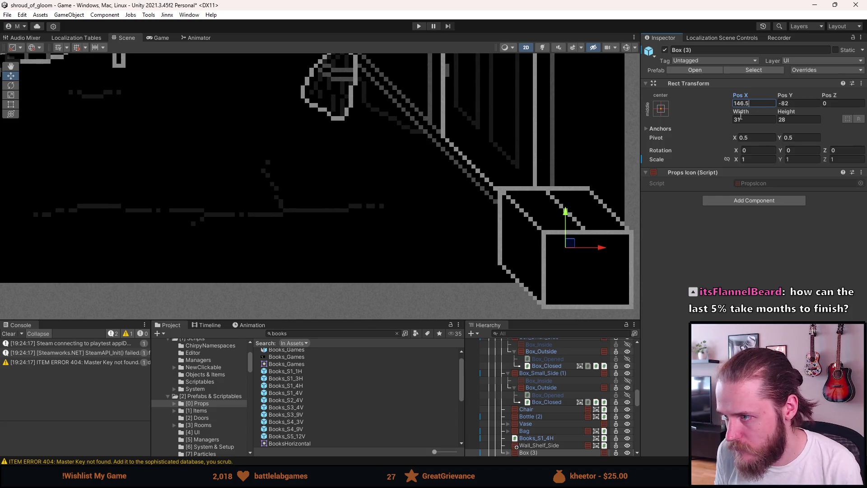
scroll(460, 159, down, 3)
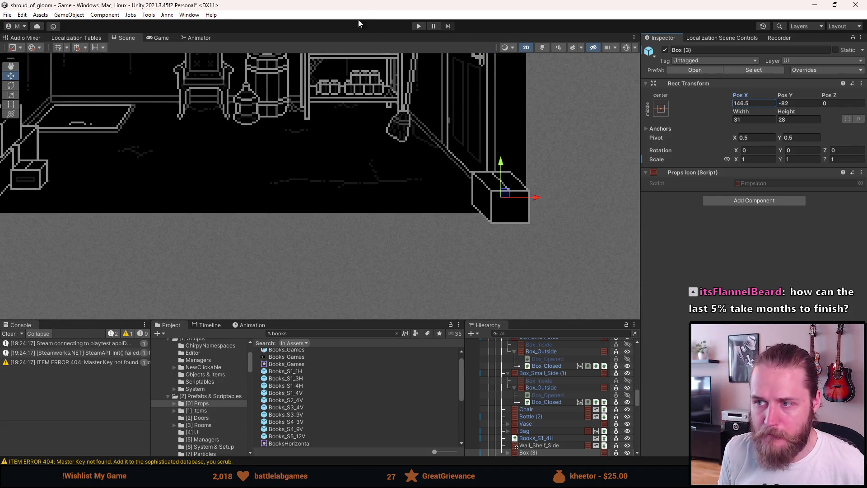
click(418, 27)
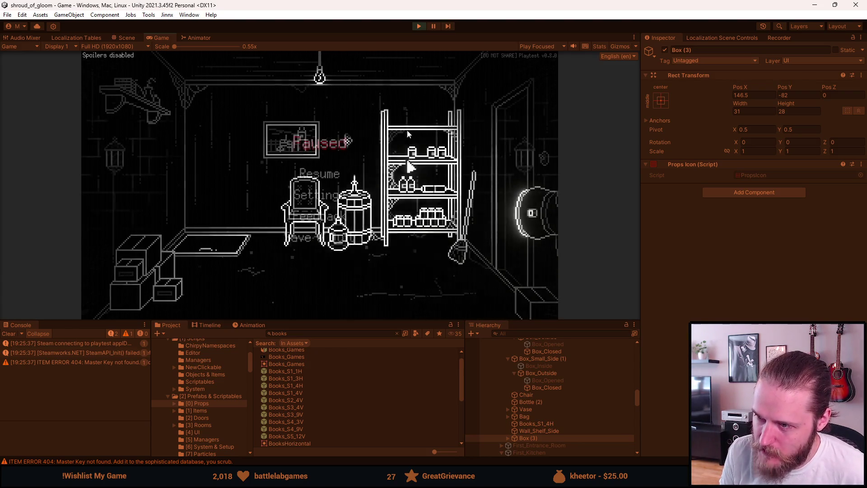
key(Escape)
click(414, 28)
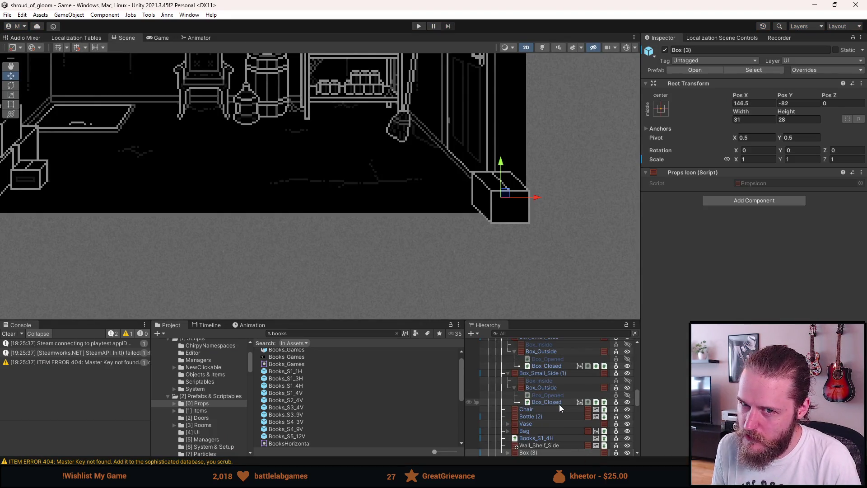
click(535, 438)
Delete the corner box copy, recentre the room, clear the console and save the scene.
click(540, 452)
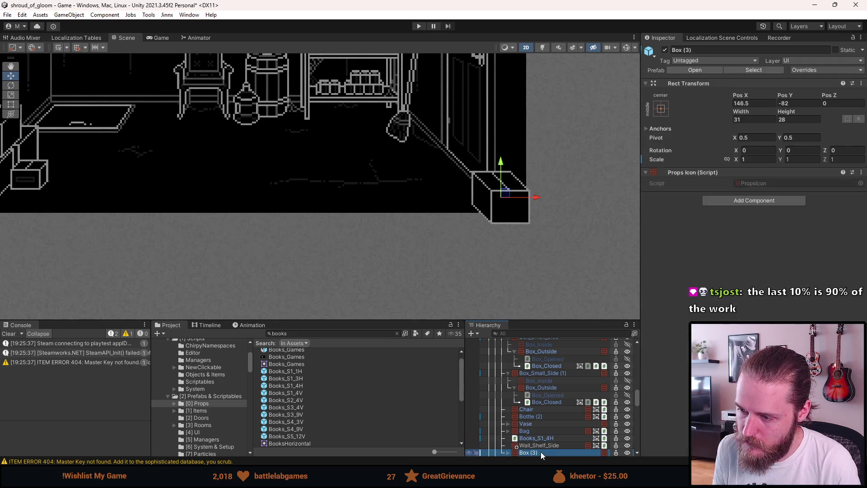
key(Delete)
scroll(310, 169, down, 5)
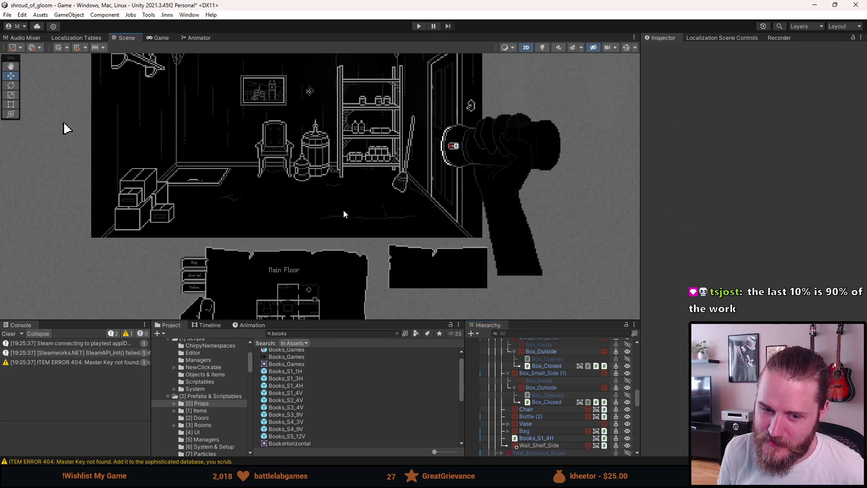
drag(304, 160, 326, 201)
drag(242, 131, 265, 151)
click(19, 333)
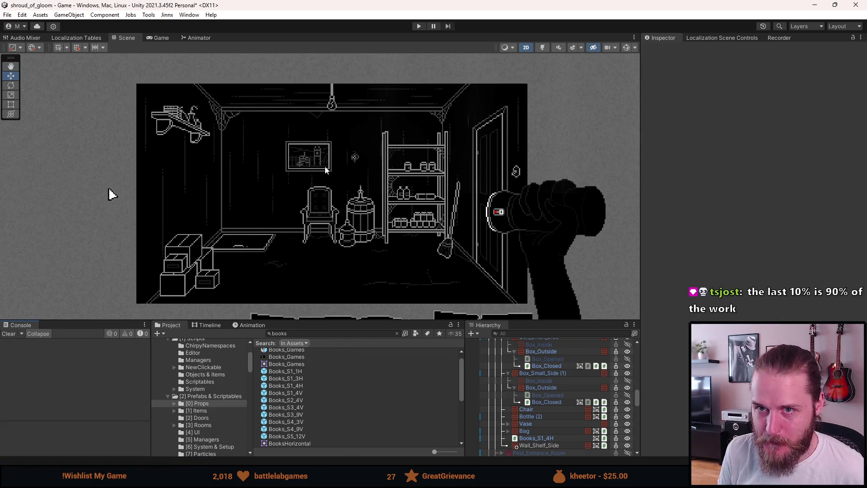
key(ctrl+s)
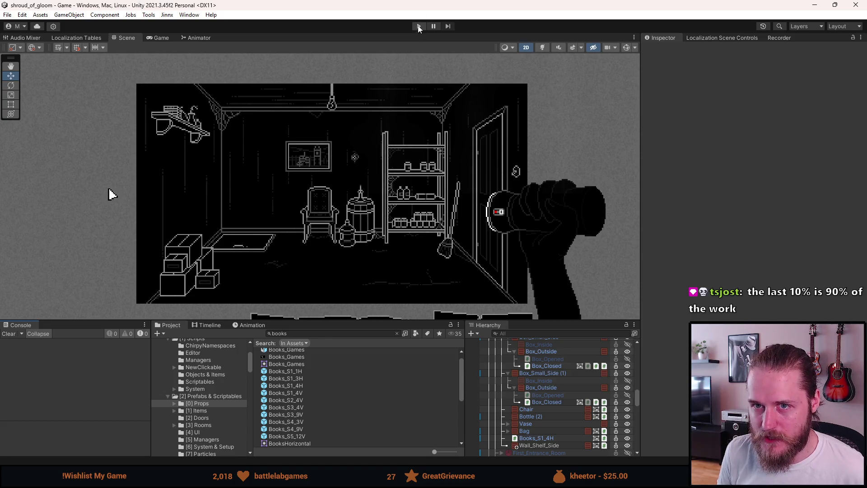
Drag the panel splitter up to enlarge the Project and Hierarchy panels.
drag(364, 321, 349, 374)
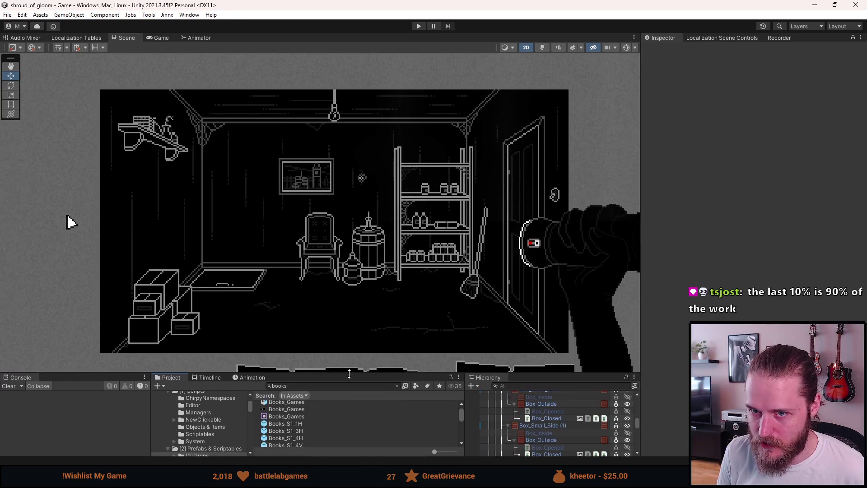
drag(368, 301, 367, 289)
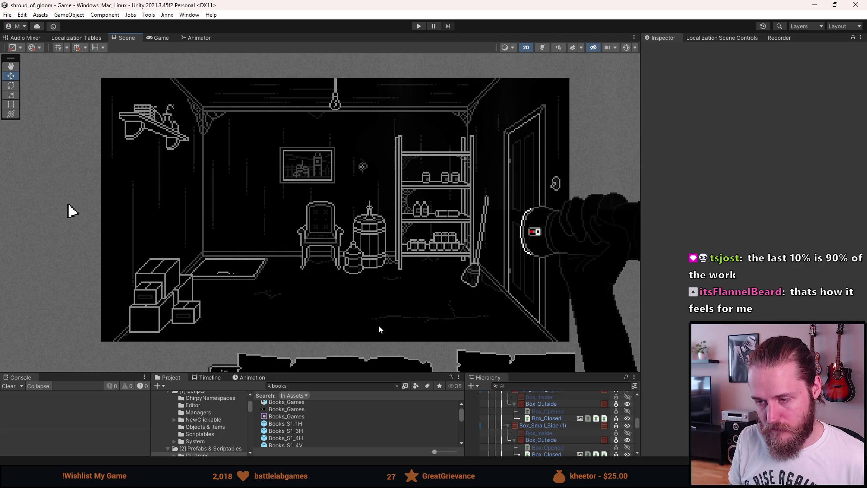
drag(387, 370, 380, 336)
Search the assets for 'mirror' and inspect the Props_Mirror_0 sprite.
click(350, 351)
text(mirror)
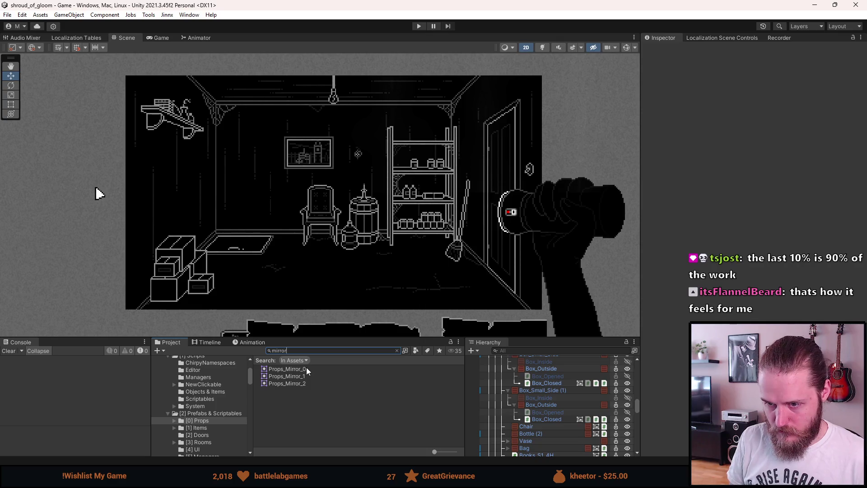
click(289, 369)
click(397, 350)
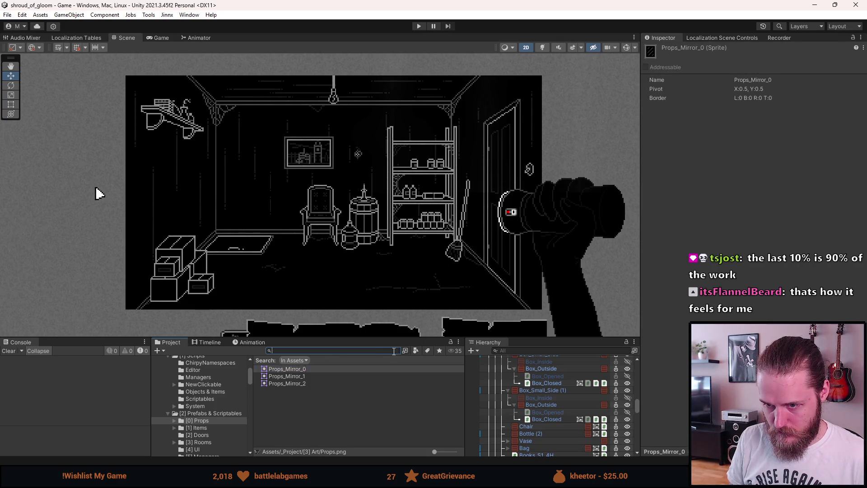
Search for 'painting', inspect Painting_Man, and open Painting_Top_Hat in Prefab Mode.
scroll(357, 413, up, 3)
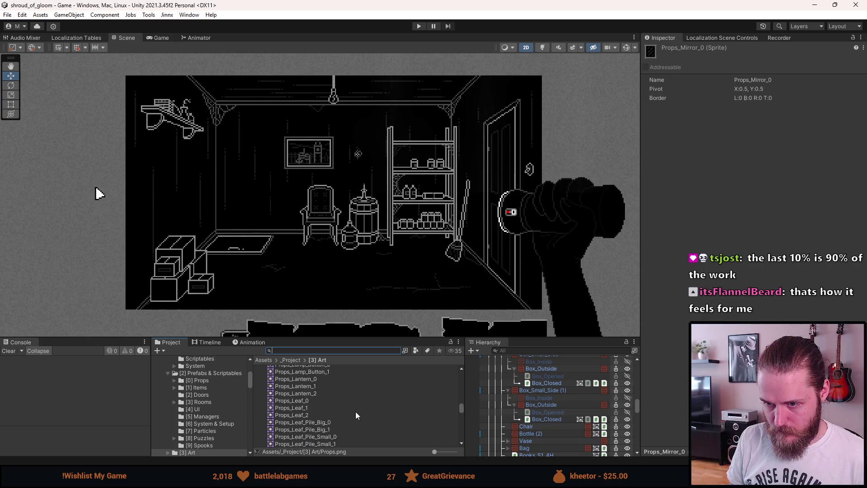
text(painting)
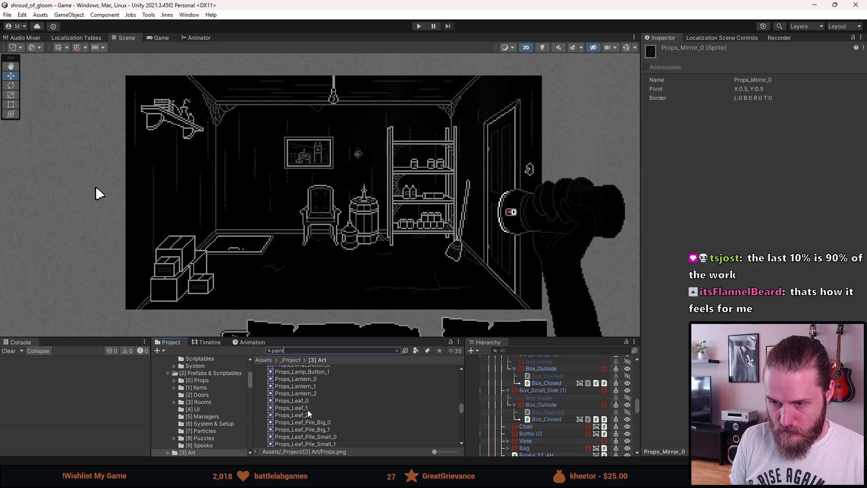
scroll(313, 411, up, 5)
scroll(313, 411, up, 5)
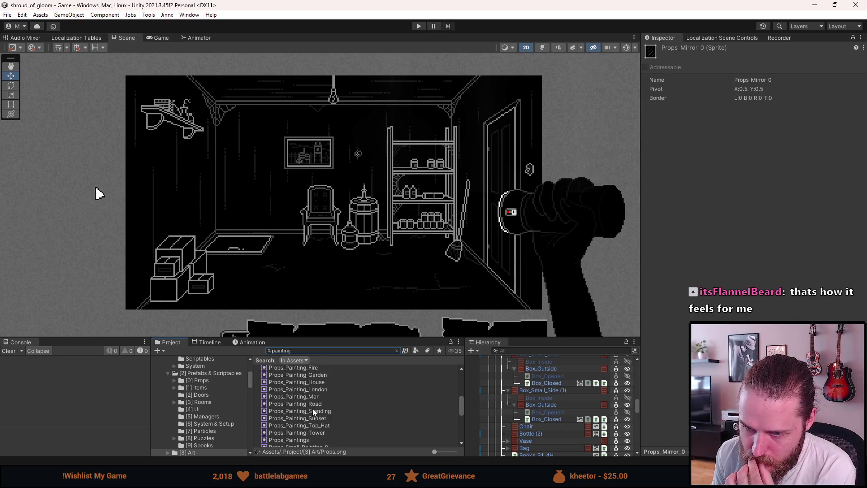
scroll(312, 408, up, 3)
scroll(312, 408, up, 3)
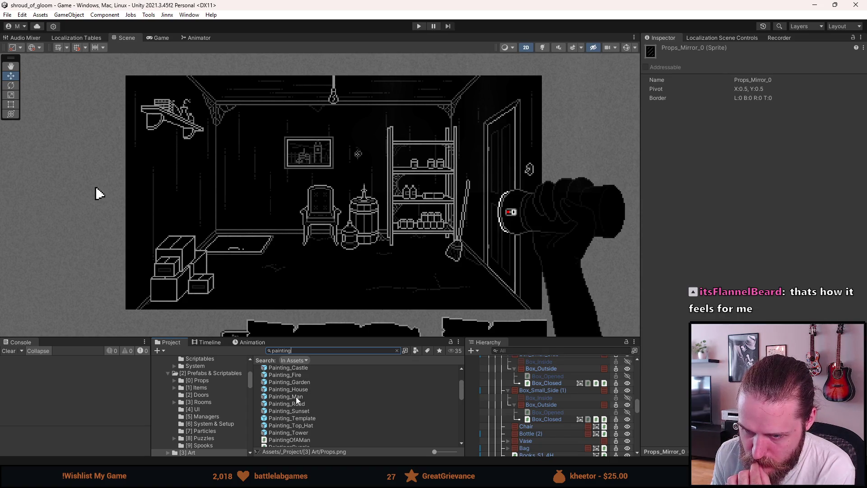
click(296, 396)
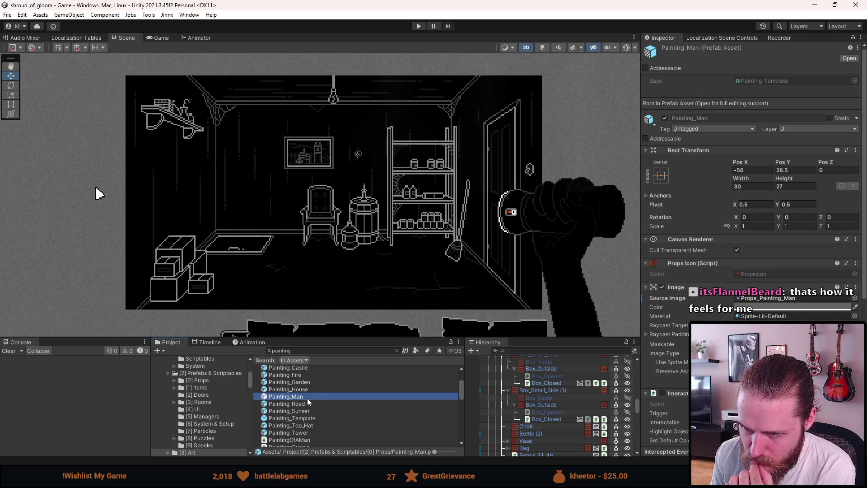
scroll(750, 203, down, 3)
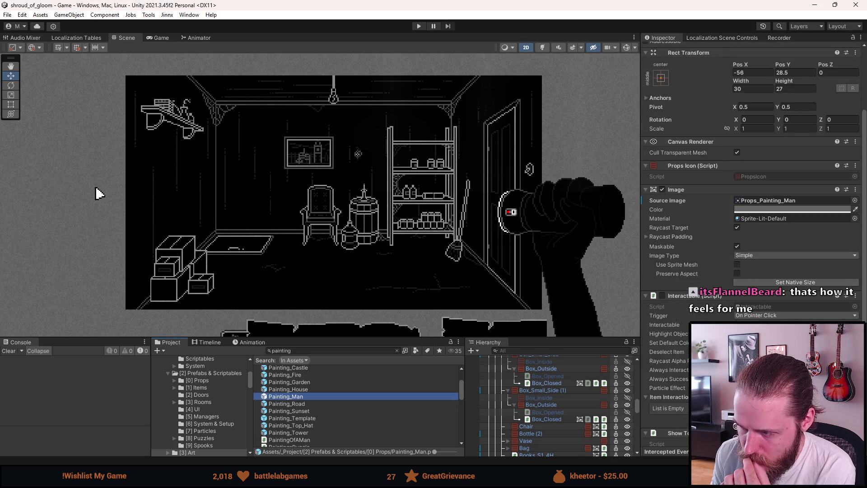
scroll(669, 361, up, 2)
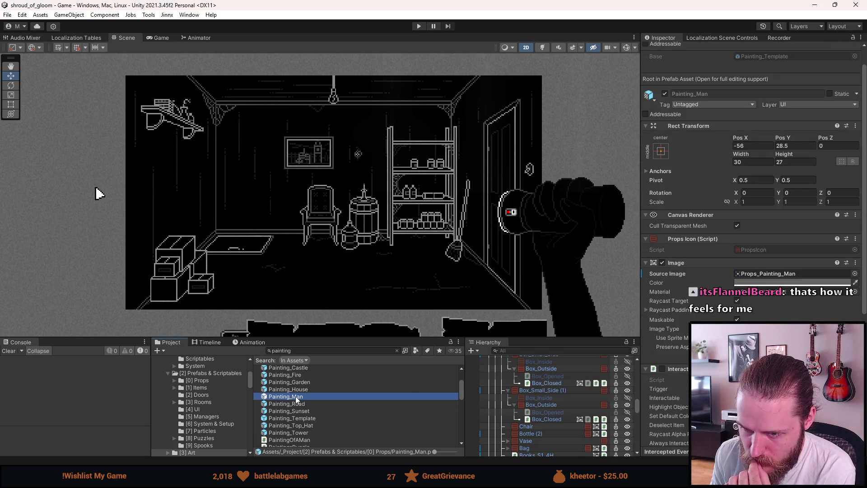
click(304, 425)
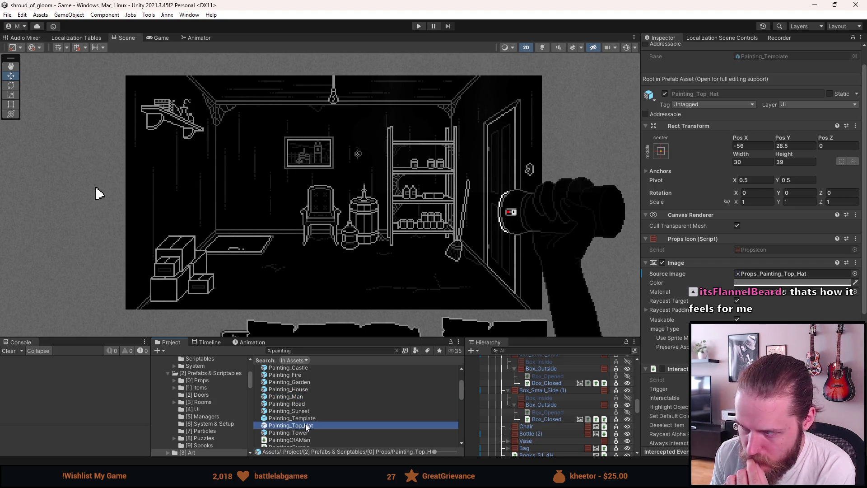
double_click(305, 425)
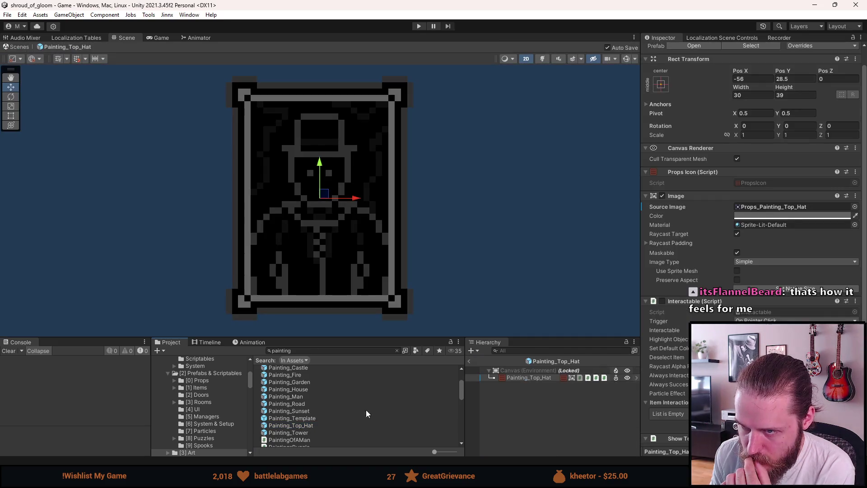
Exit Prefab Mode and drag Painting_Top_Hat into the Hierarchy under Box_Small_Side.
click(470, 361)
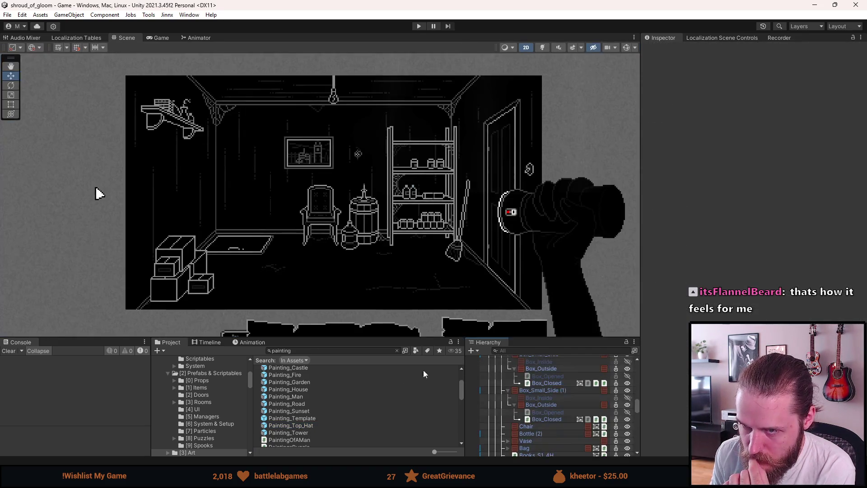
click(302, 426)
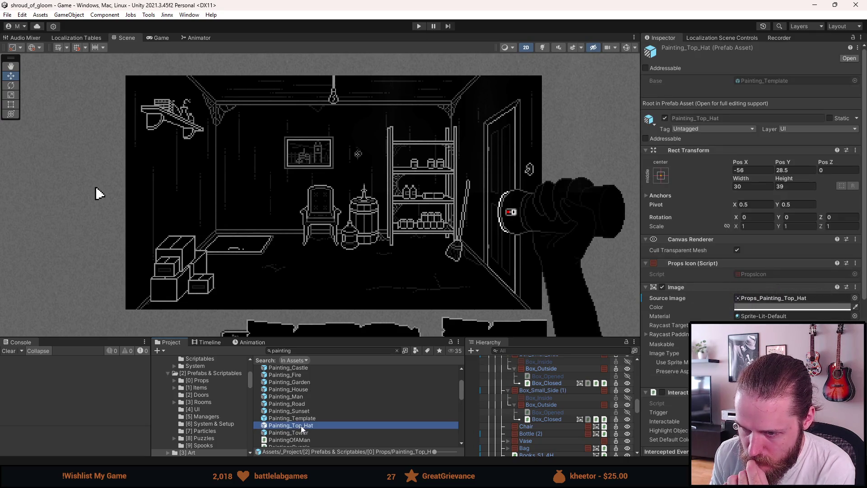
scroll(300, 426, up, 2)
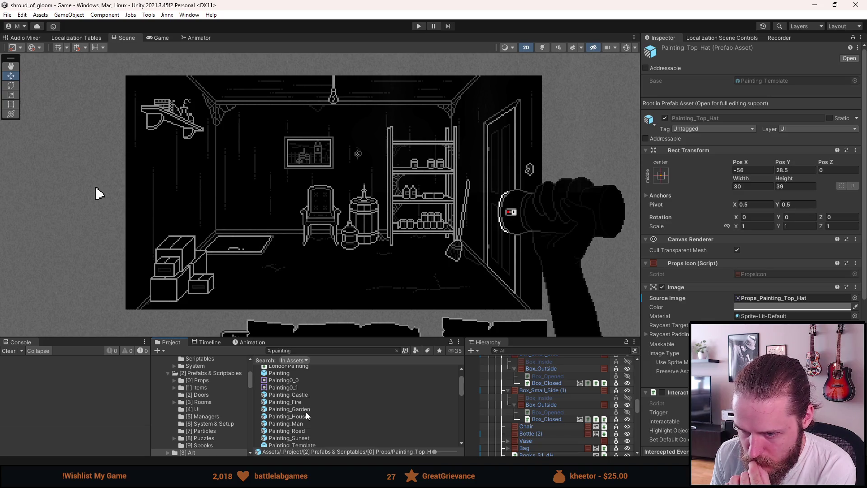
scroll(307, 422, down, 2)
mouse_move(310, 425)
mouse_down()
mouse_move(472, 419)
mouse_move(510, 362)
mouse_move(538, 397)
mouse_move(538, 377)
mouse_move(536, 455)
mouse_move(543, 356)
mouse_move(539, 457)
mouse_move(526, 410)
mouse_move(517, 412)
mouse_up()
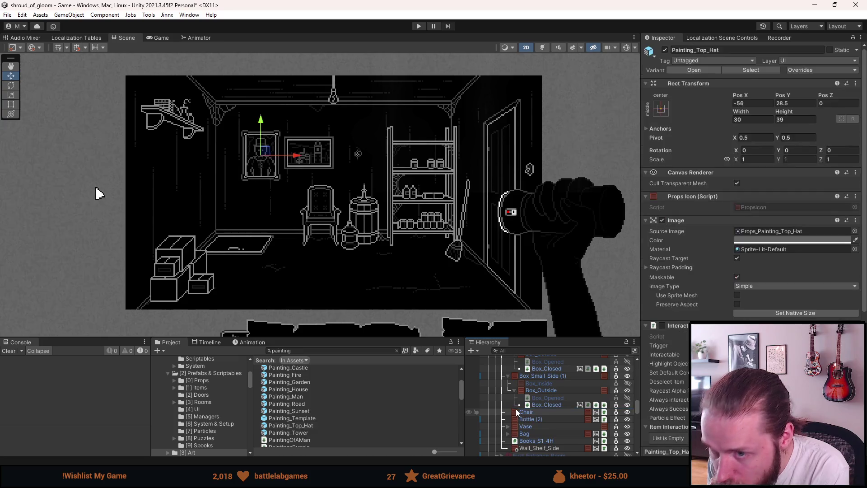
Rotate the painting to Z -90 and move it down beside the chair.
scroll(238, 138, up, 3)
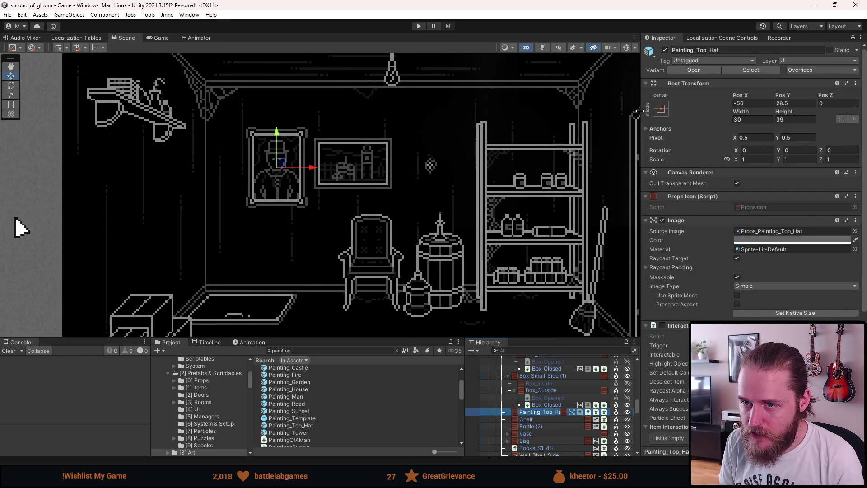
click(837, 143)
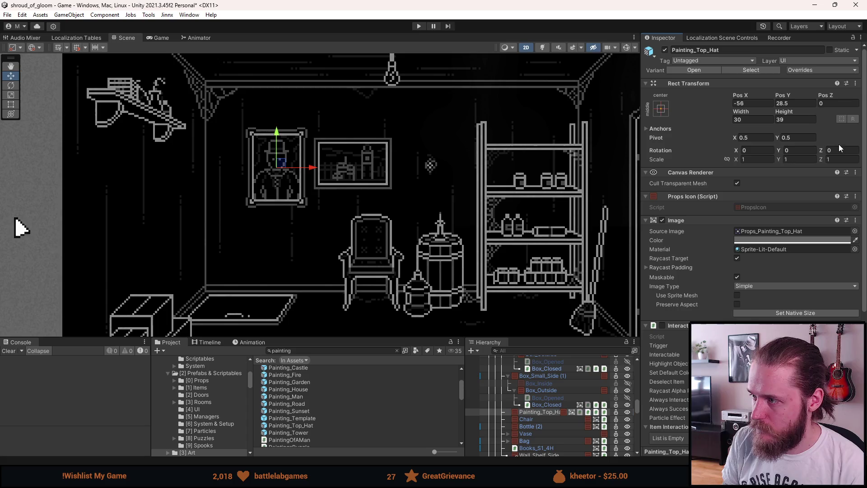
text(-90)
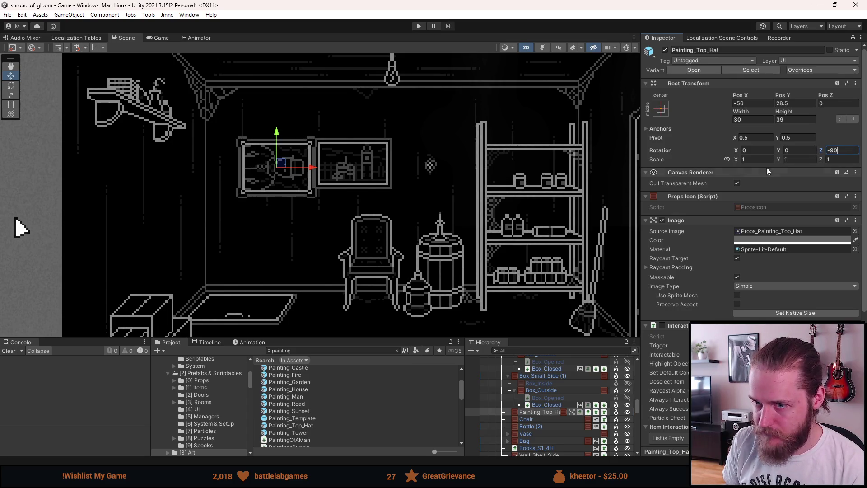
mouse_move(282, 166)
mouse_down()
mouse_move(310, 251)
mouse_move(333, 266)
mouse_move(349, 264)
mouse_up()
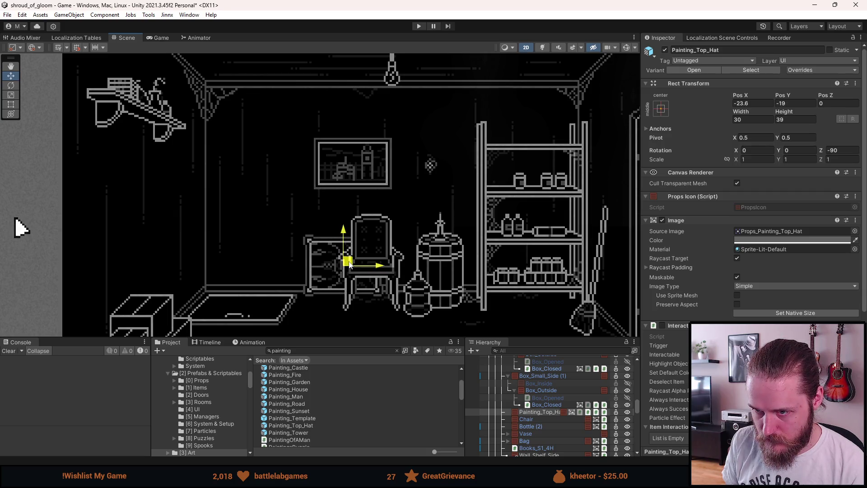
drag(349, 264, 350, 264)
Set the painting's position to X -23.5, Y -20.
scroll(362, 300, up, 5)
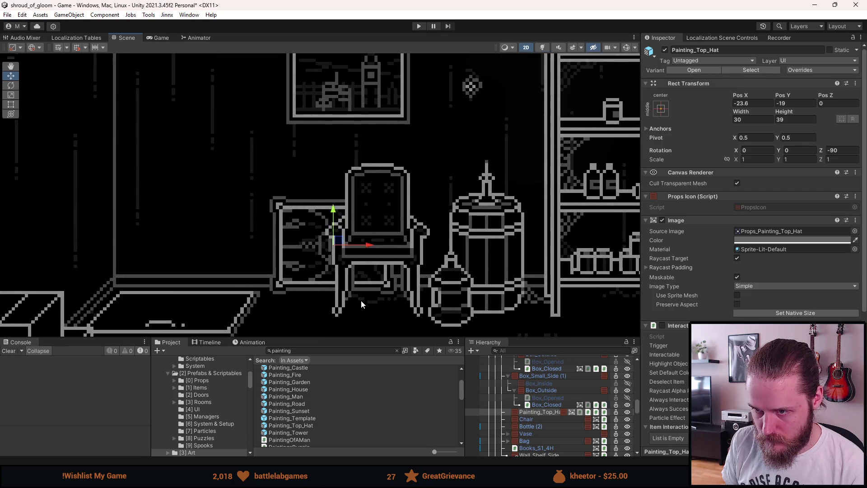
click(746, 103)
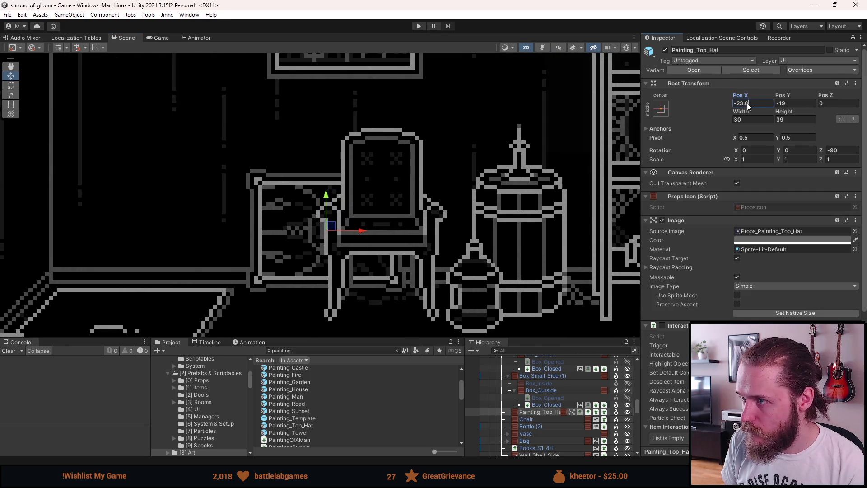
key(BackSpace)
text(5)
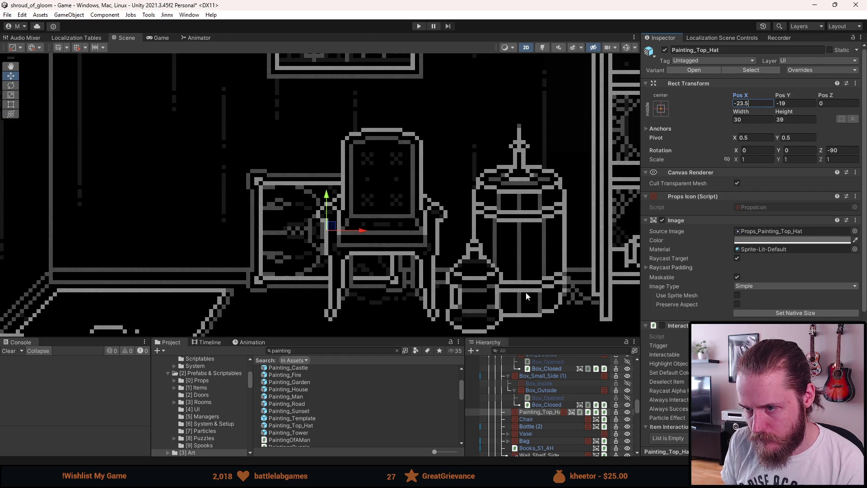
scroll(444, 307, up, 2)
scroll(447, 301, down, 8)
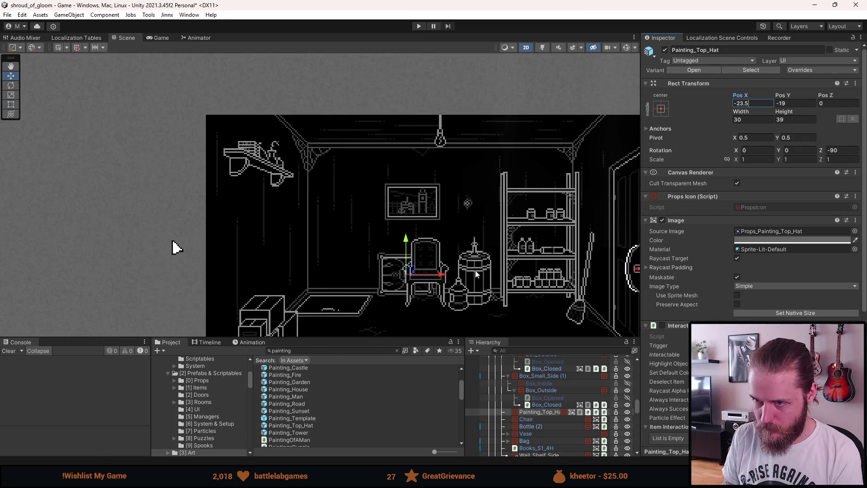
scroll(472, 277, down, 3)
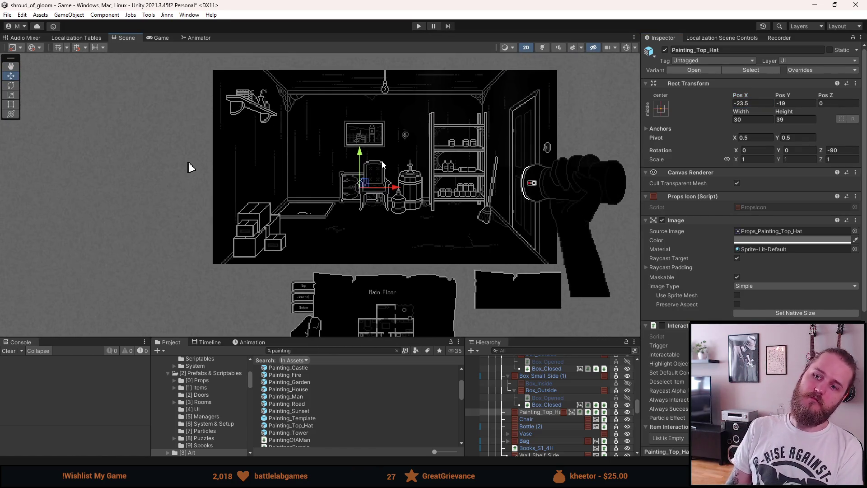
scroll(383, 163, up, 4)
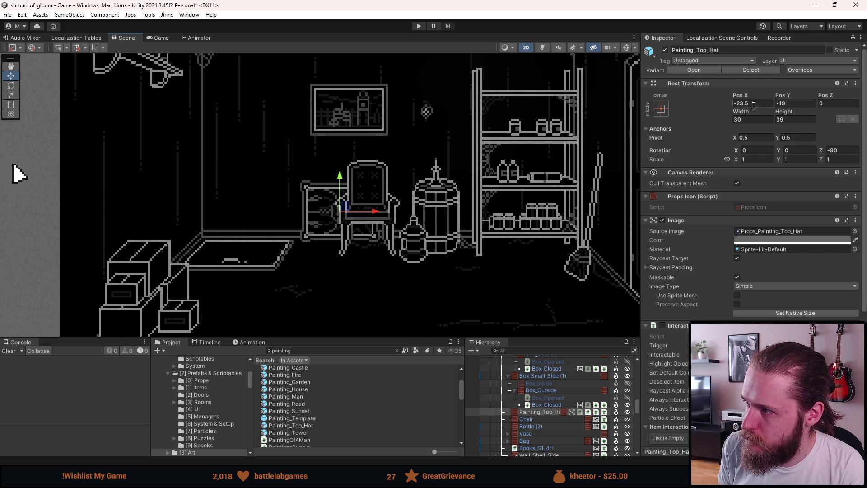
click(782, 104)
text(-20)
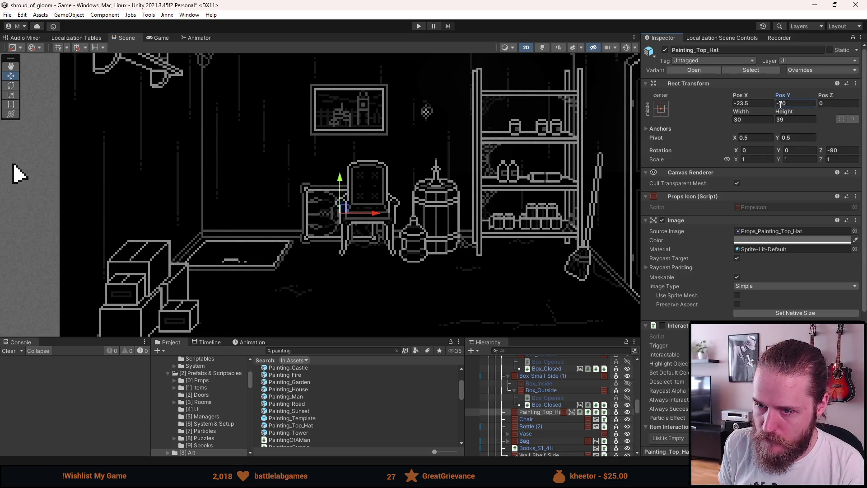
scroll(501, 225, down, 3)
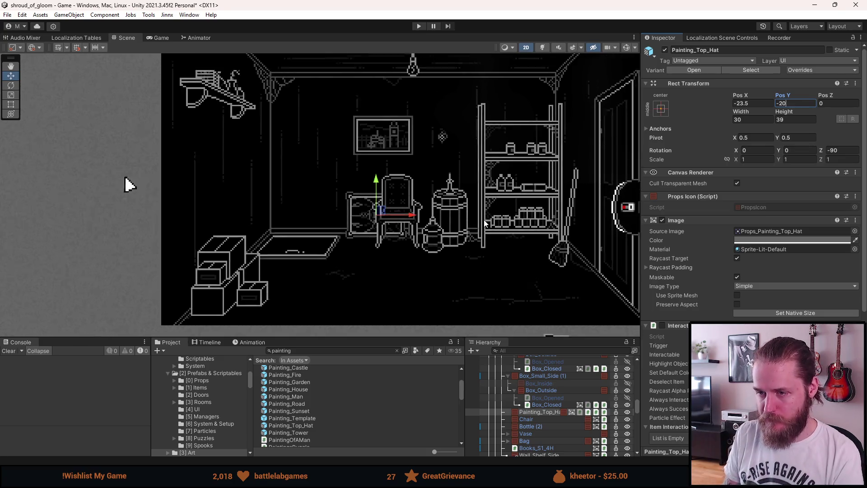
Save the scene and start a play test.
click(447, 281)
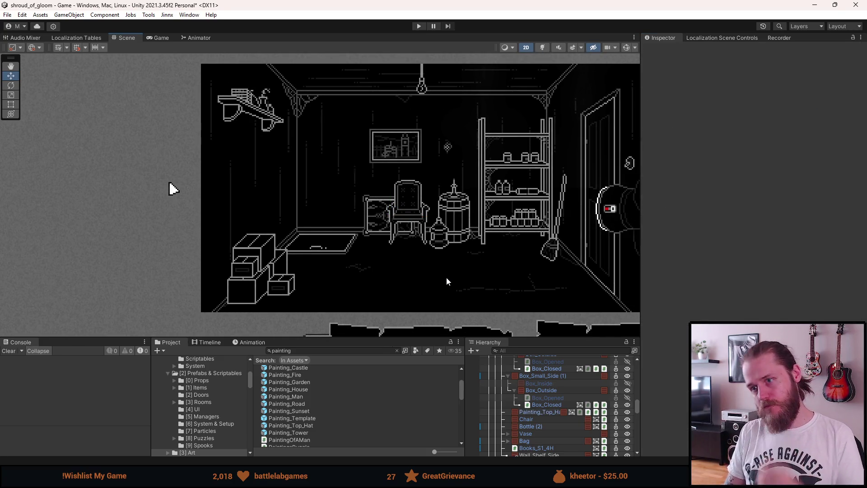
key(ctrl+s)
click(419, 27)
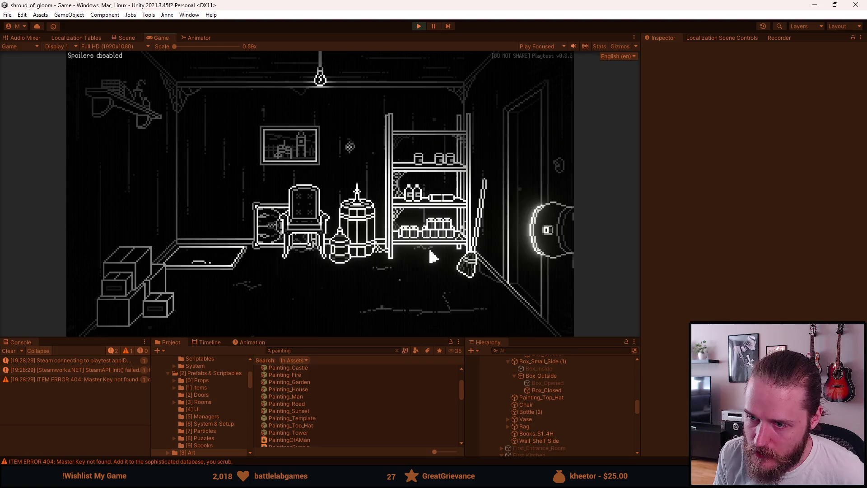
Pause the running game with Escape and stop Play mode to return to the storage room scene.
key(Escape)
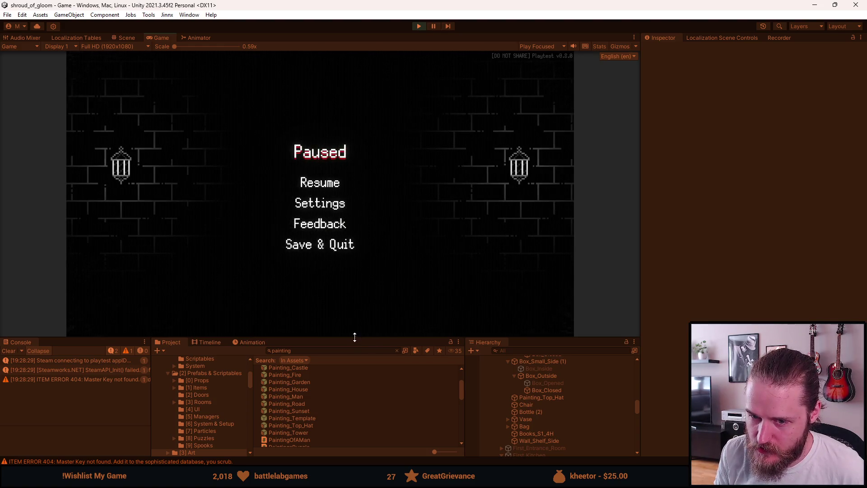
drag(354, 337, 345, 403)
click(320, 212)
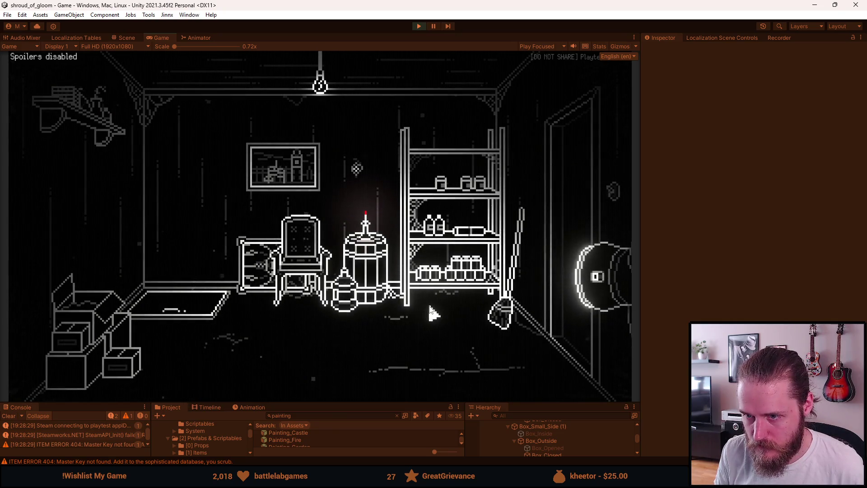
key(Escape)
click(424, 26)
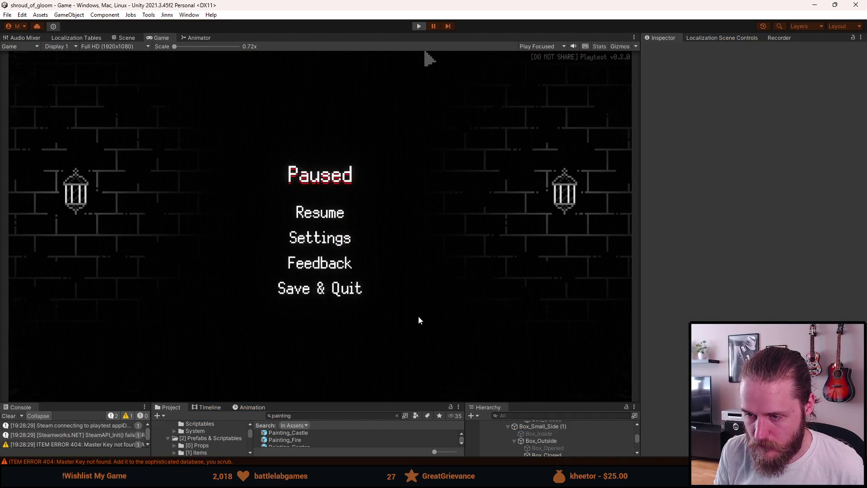
scroll(452, 288, up, 4)
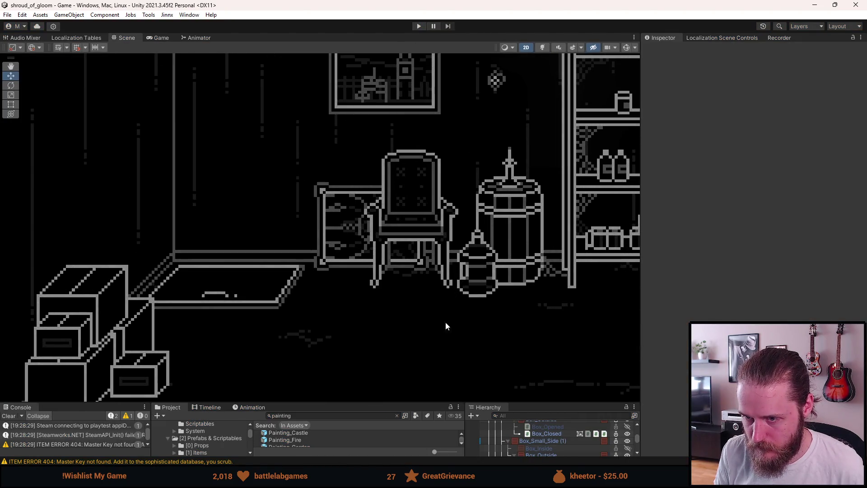
Select Painting_Top_Hat, try flipping it with Scale Y -1, then undo the flip.
scroll(547, 442, down, 3)
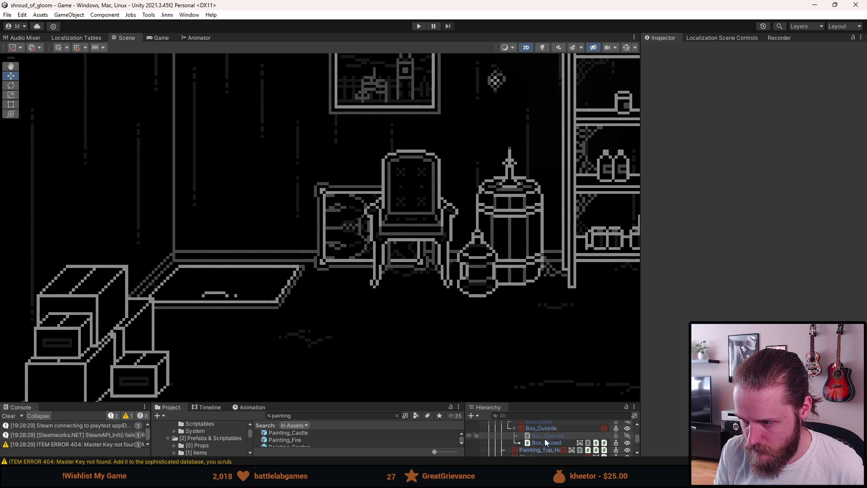
scroll(546, 440, down, 3)
click(545, 425)
click(795, 159)
text(-1)
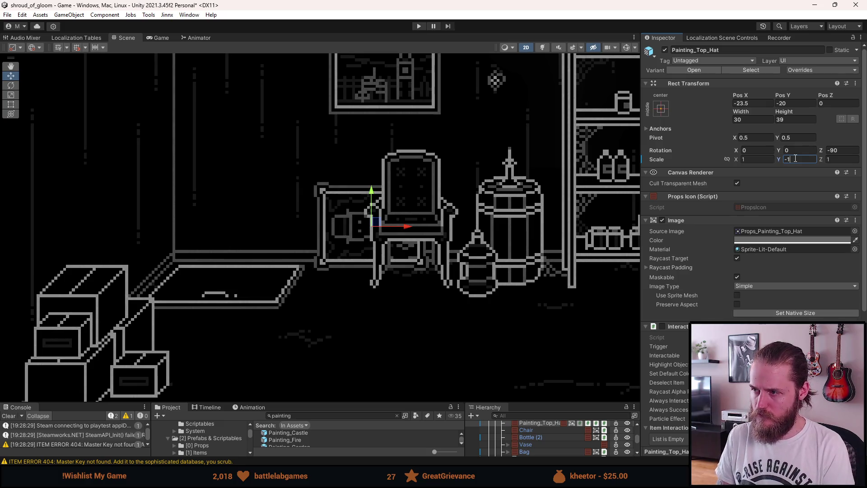
key(ctrl+z)
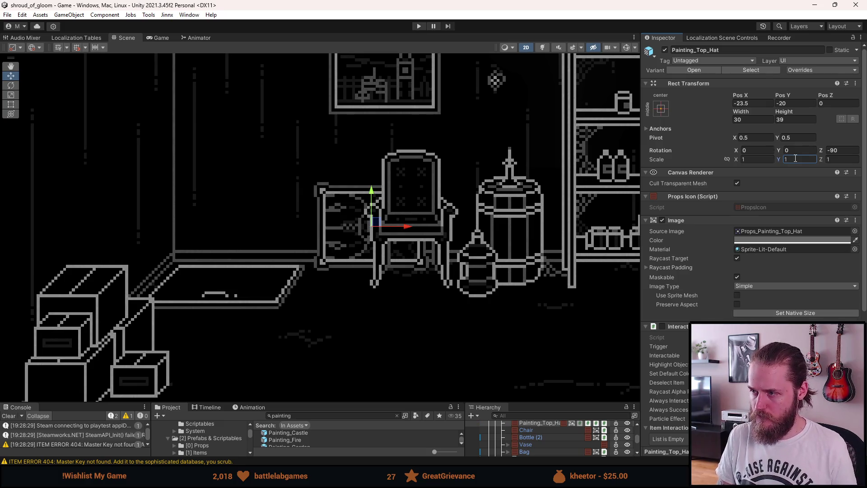
Drag the top-hat painting along X to sit left of the chair at X -25.5.
mouse_move(395, 226)
mouse_down()
mouse_move(477, 232)
mouse_move(420, 233)
mouse_move(465, 237)
mouse_up()
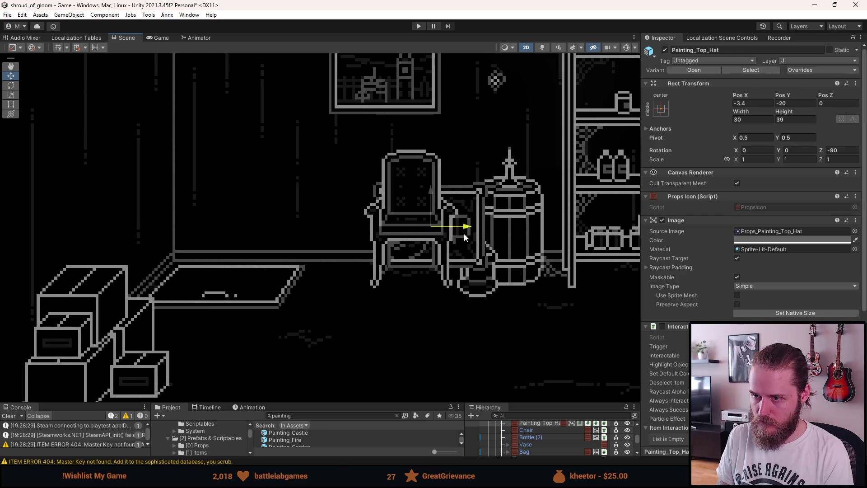
drag(465, 237, 400, 236)
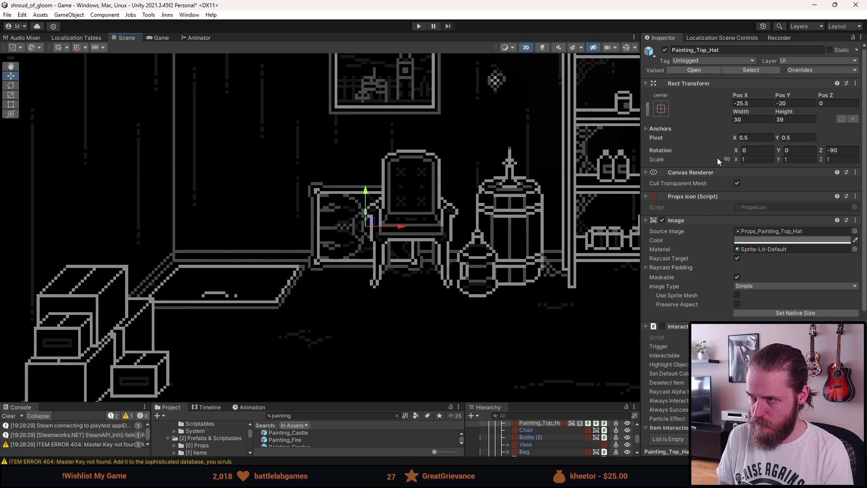
scroll(422, 334, down, 4)
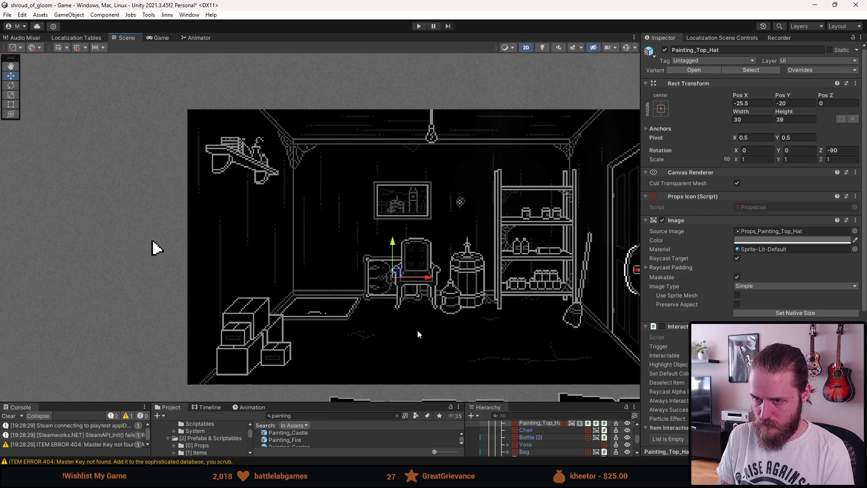
Enlarge the Hierarchy panels and lower the Chair to Rect Transform Pos Y -20.5.
click(418, 331)
scroll(418, 331, down, 3)
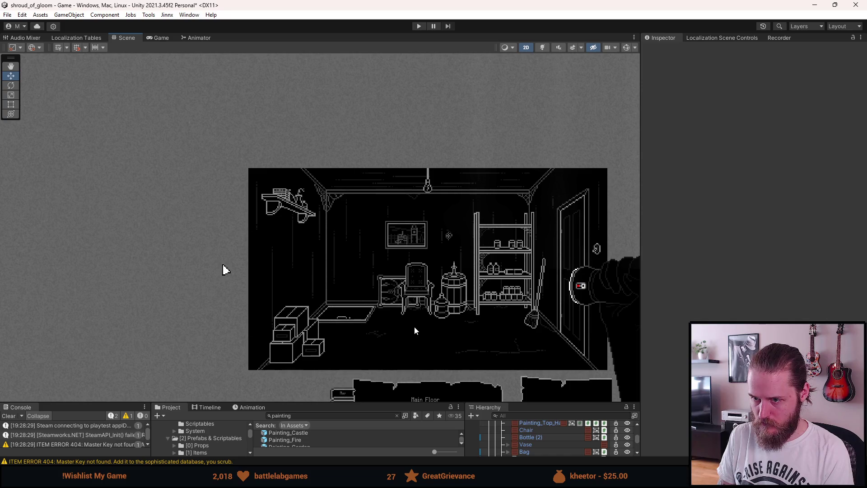
scroll(413, 330, up, 3)
scroll(413, 330, up, 2)
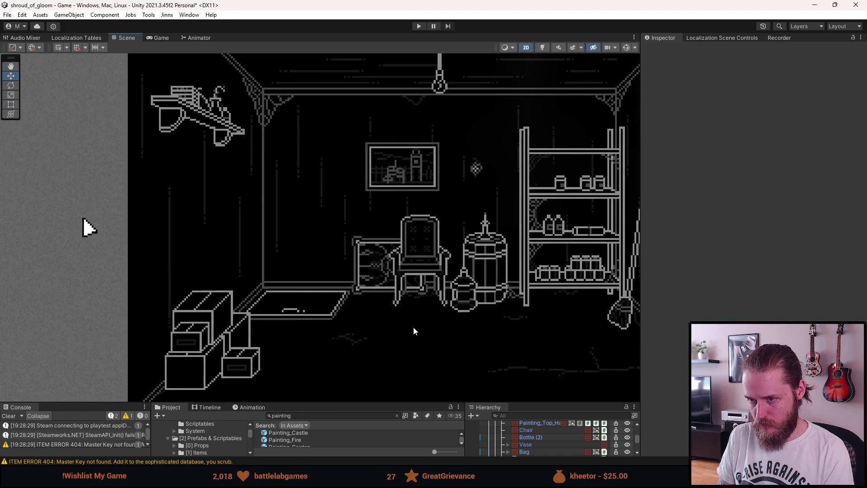
scroll(541, 449, down, 2)
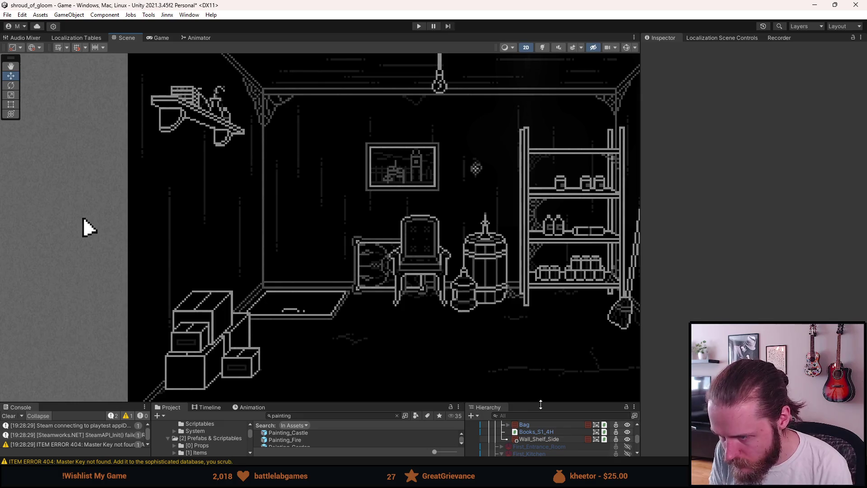
drag(524, 403, 524, 315)
scroll(524, 407, down, 1)
scroll(522, 396, up, 3)
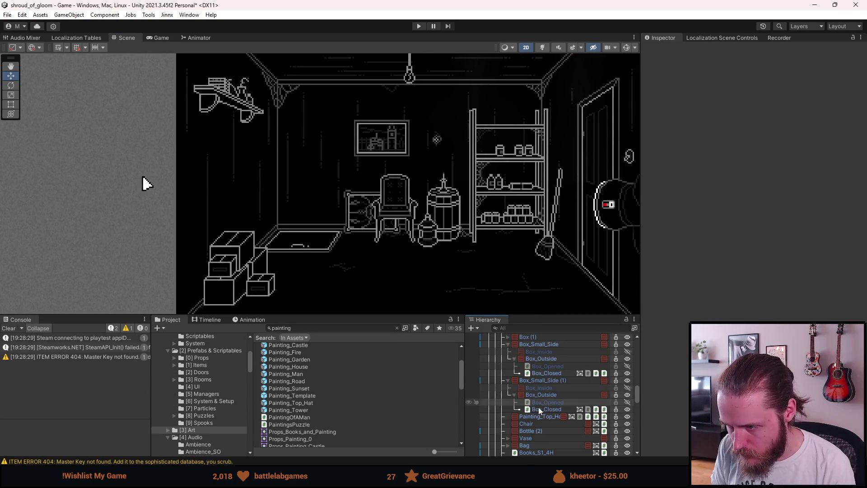
click(544, 422)
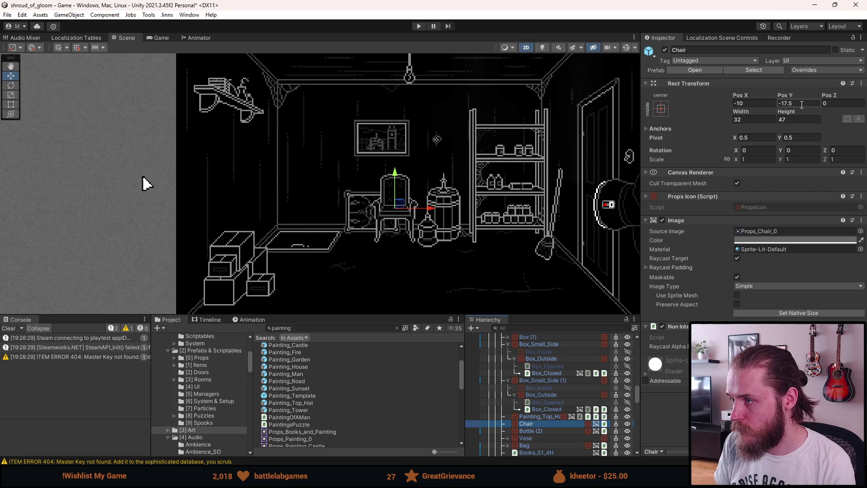
click(787, 103)
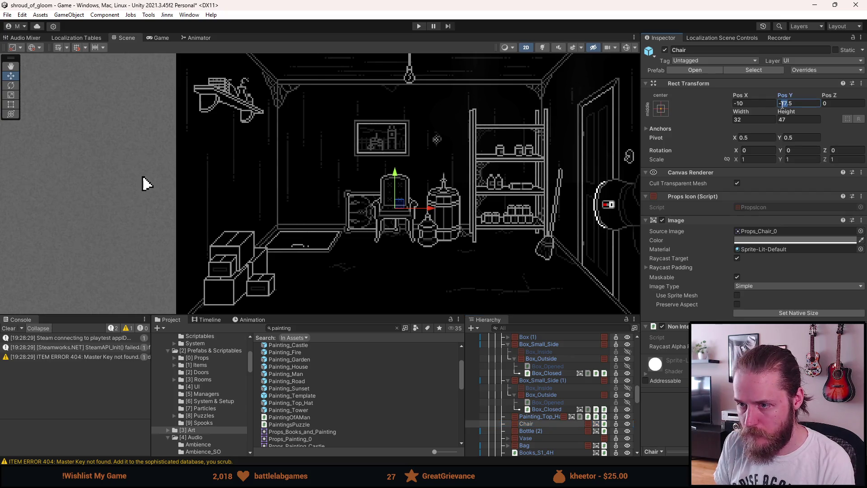
text(-20.5)
click(526, 195)
Move Painting_Top_Hat right to Pos X -24.5.
scroll(525, 195, down, 3)
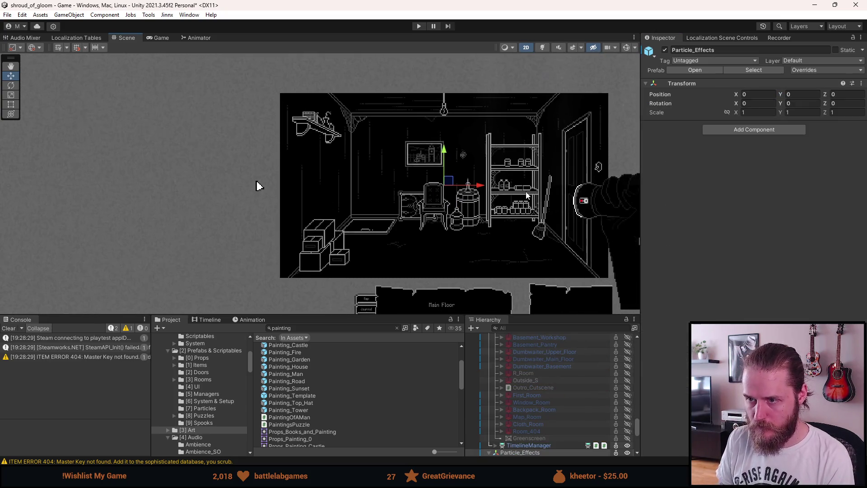
scroll(519, 201, up, 2)
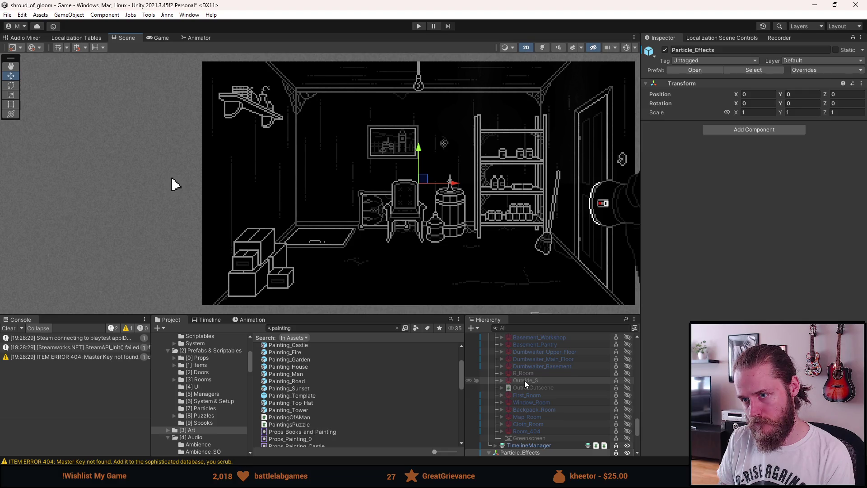
scroll(529, 410, up, 5)
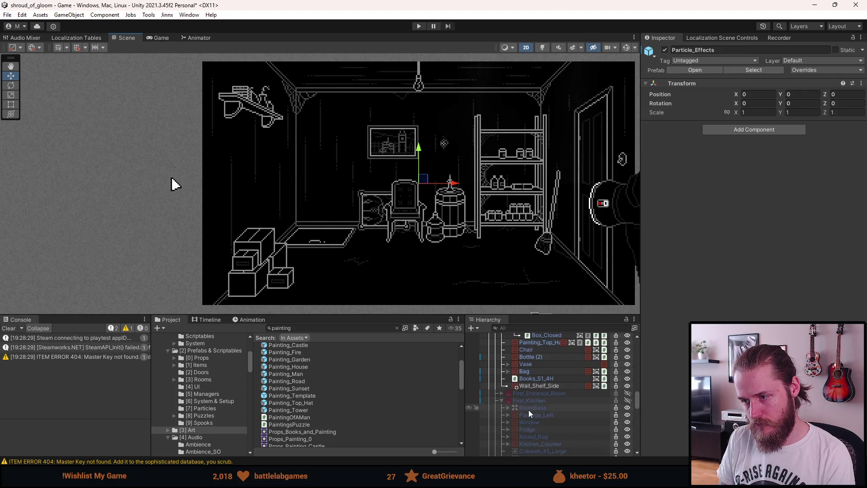
scroll(528, 410, up, 2)
click(538, 369)
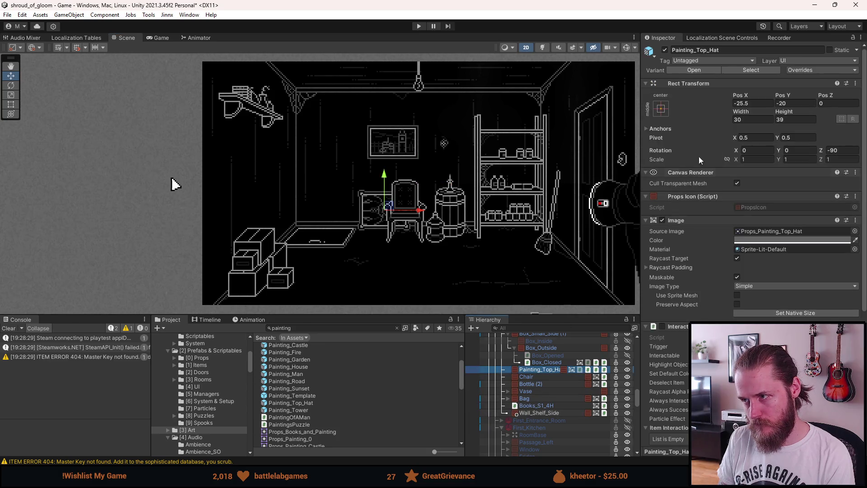
click(742, 103)
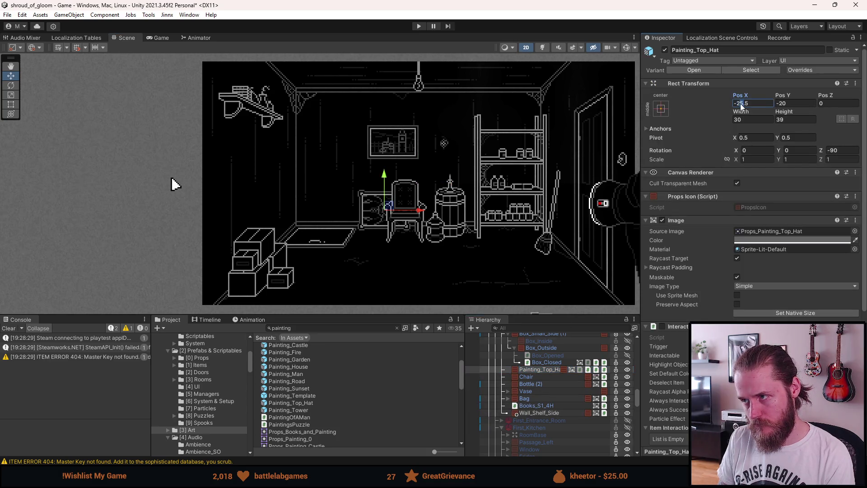
text(4)
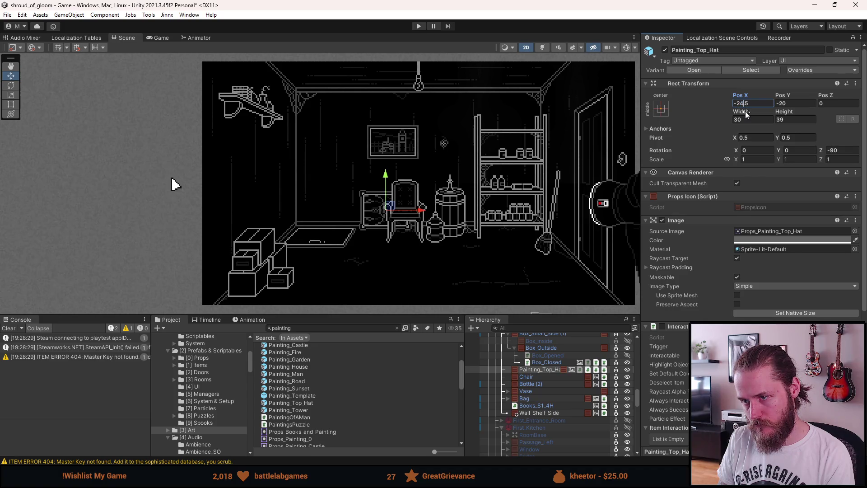
click(476, 169)
Clear the selection and pan the Scene view to centre the storage room.
scroll(488, 174, down, 2)
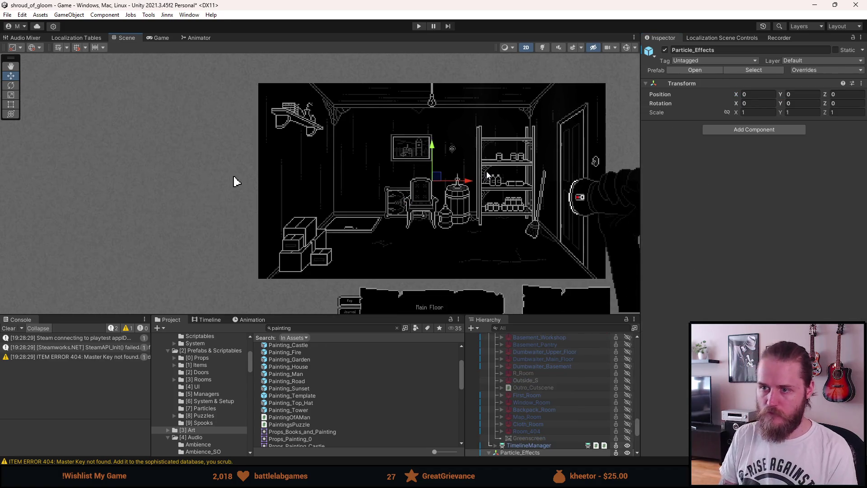
click(266, 174)
scroll(265, 174, down, 2)
click(240, 175)
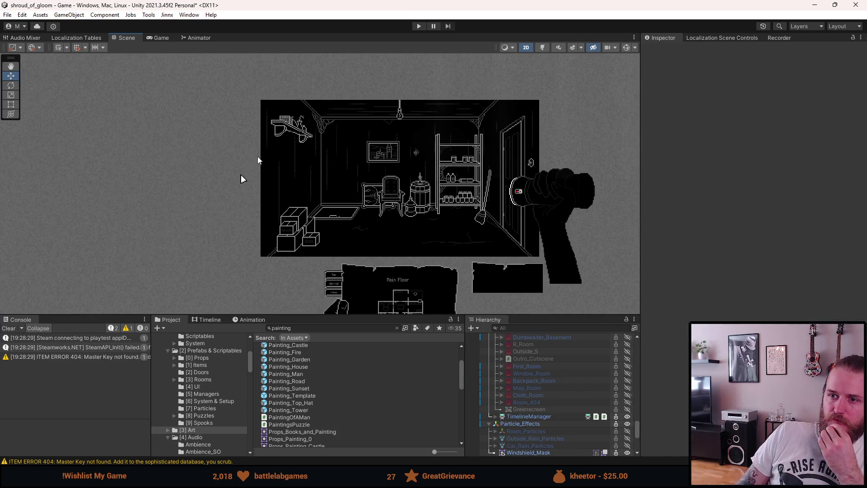
scroll(361, 169, up, 2)
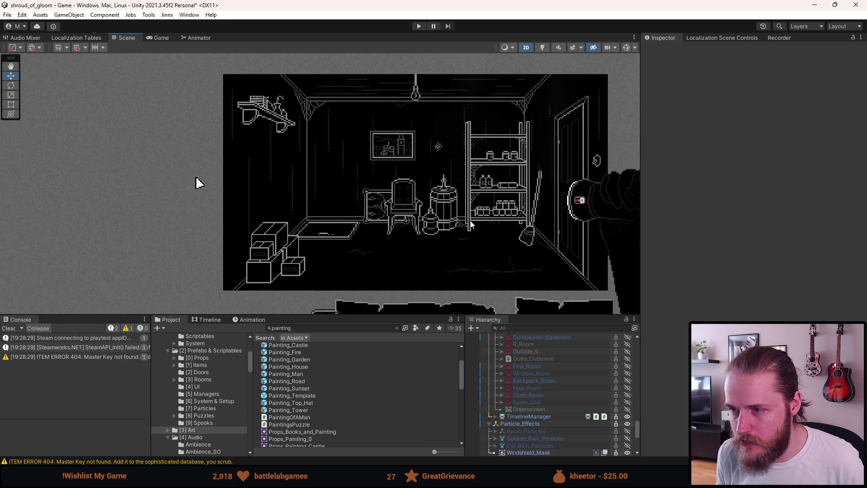
scroll(473, 221, down, 1)
scroll(473, 221, up, 2)
drag(479, 216, 467, 206)
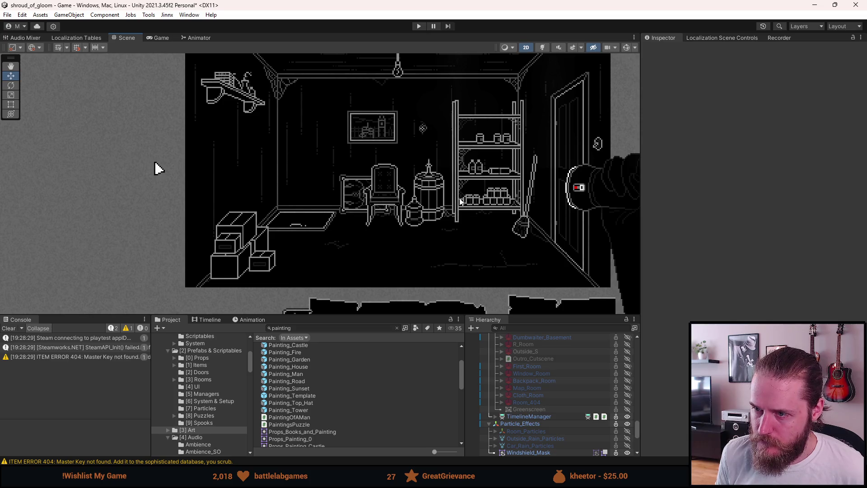
Save the scene, play-test in an enlarged Game view, and walk out the storage room door and back.
key(ctrl+s)
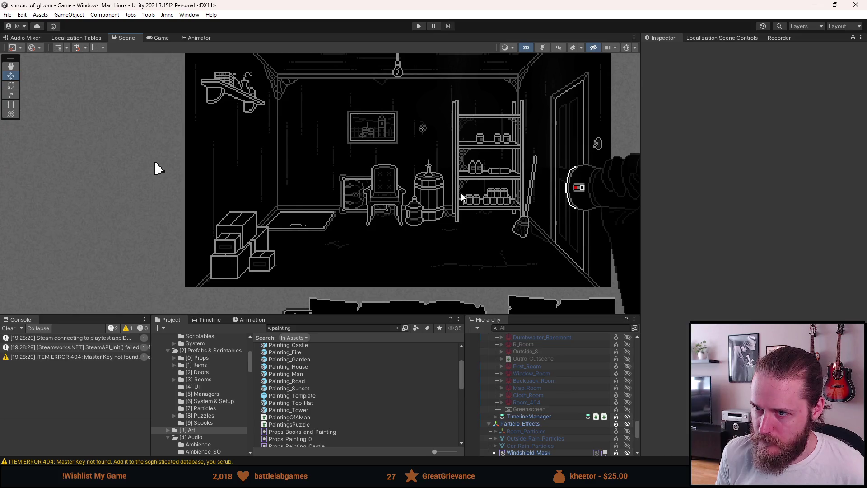
click(418, 26)
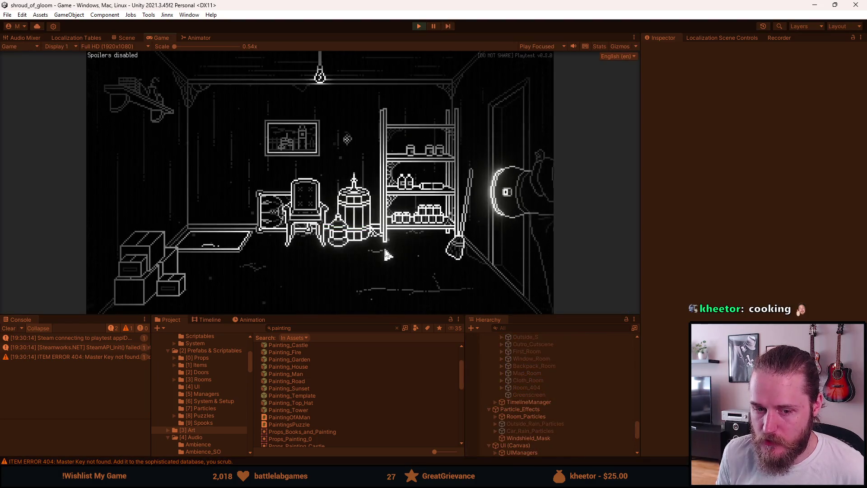
drag(357, 314, 340, 387)
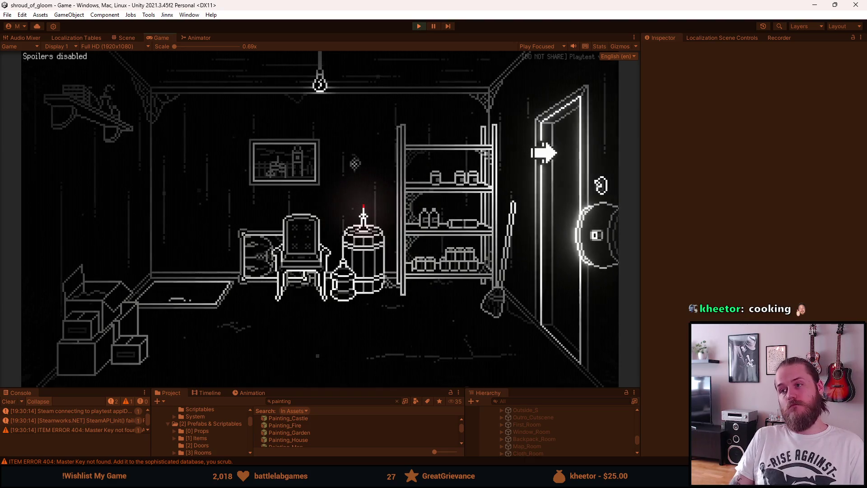
click(499, 165)
click(142, 196)
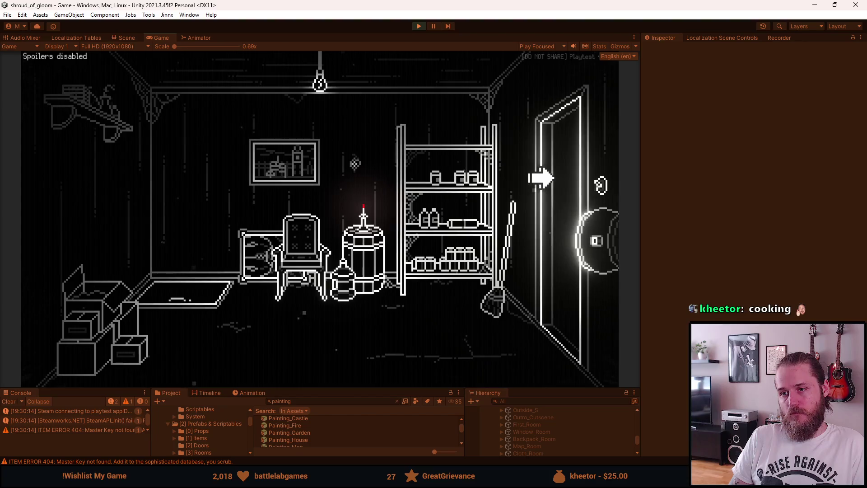
Walk from the storage room through the hallways and coat-rack hallway into the kitchen.
click(556, 172)
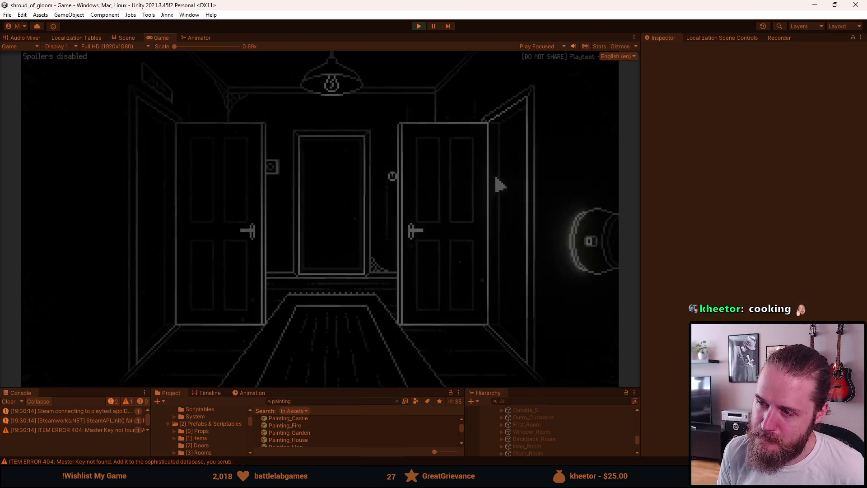
click(470, 193)
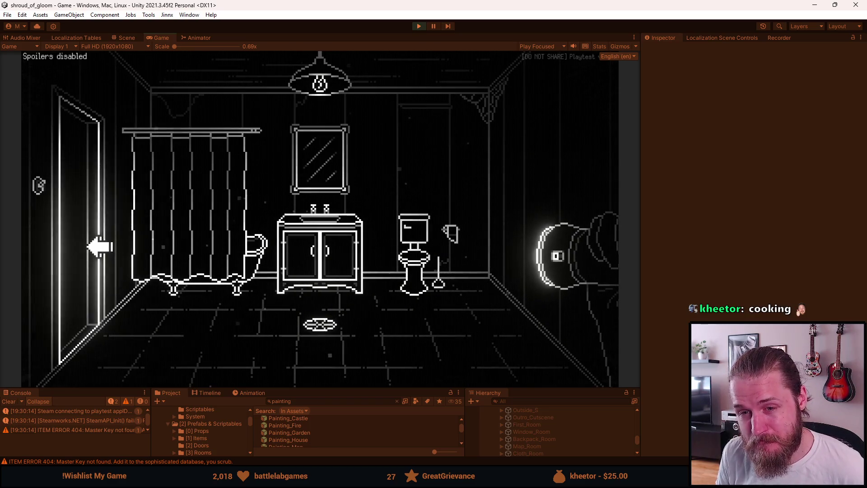
click(98, 248)
click(355, 188)
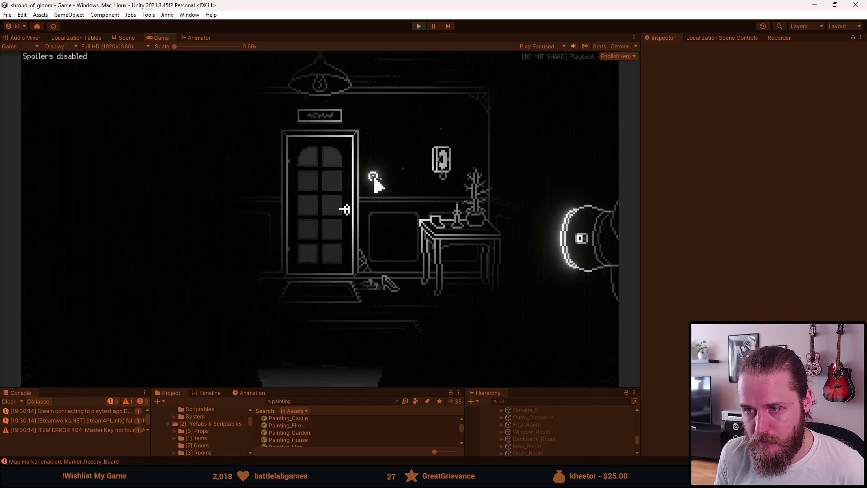
click(371, 206)
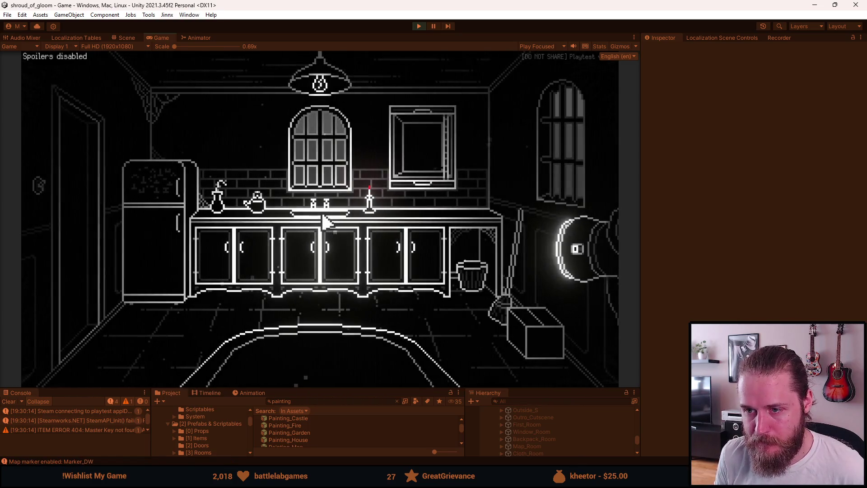
Examine the fridge magnets, open the fridge's lower door, then walk back into the storage room.
click(163, 183)
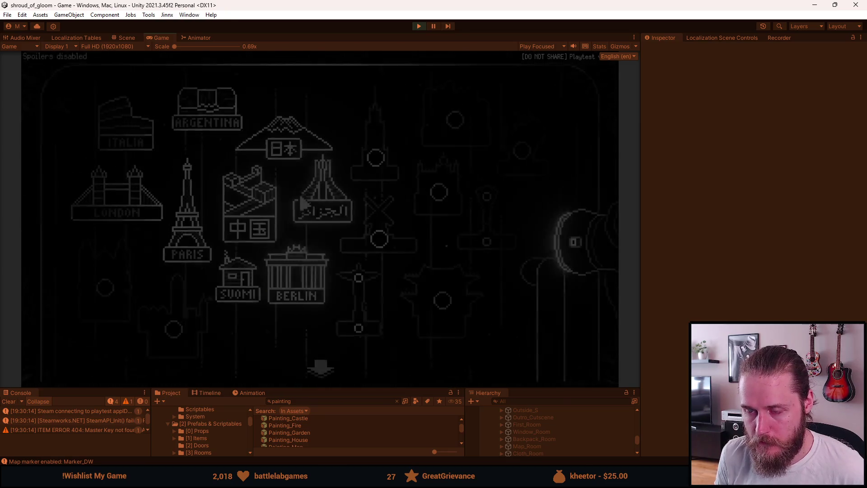
right_click(301, 202)
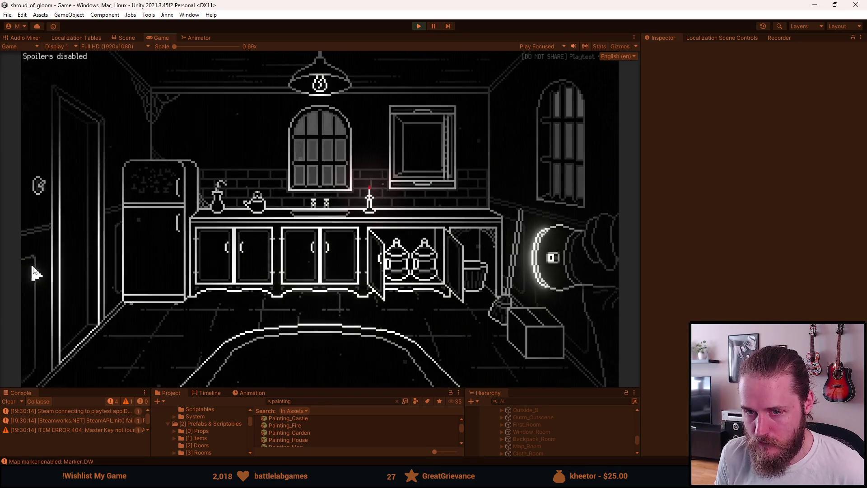
click(151, 248)
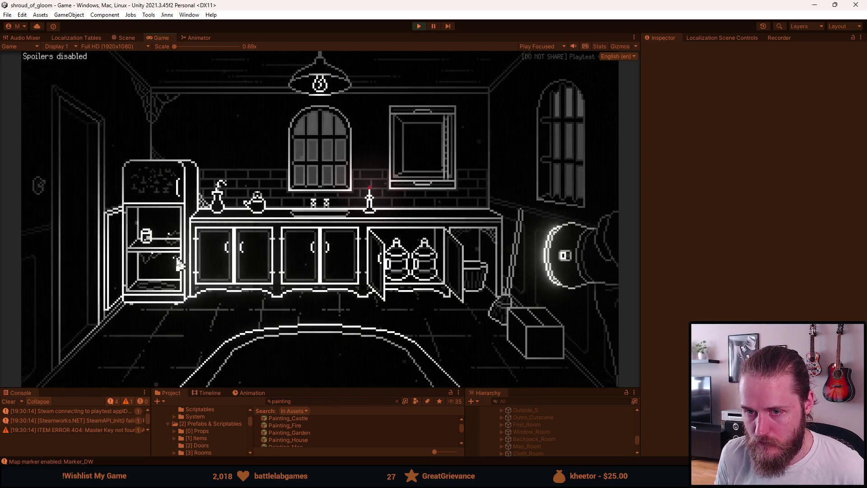
click(110, 260)
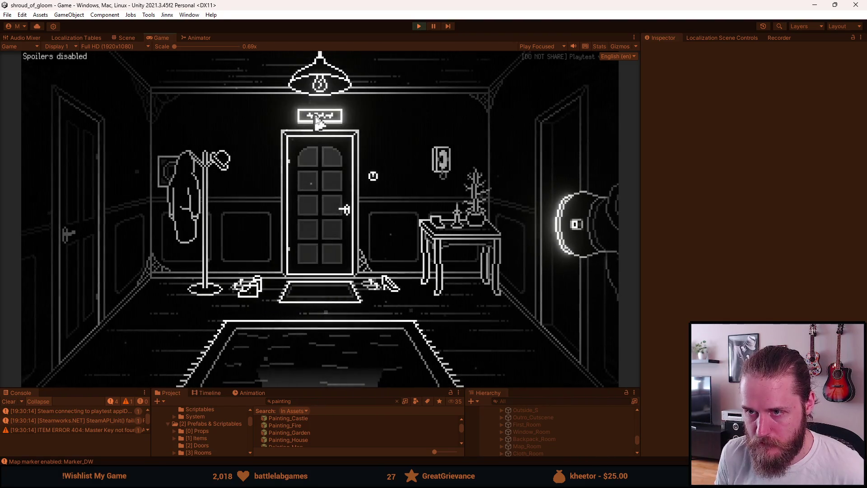
click(308, 378)
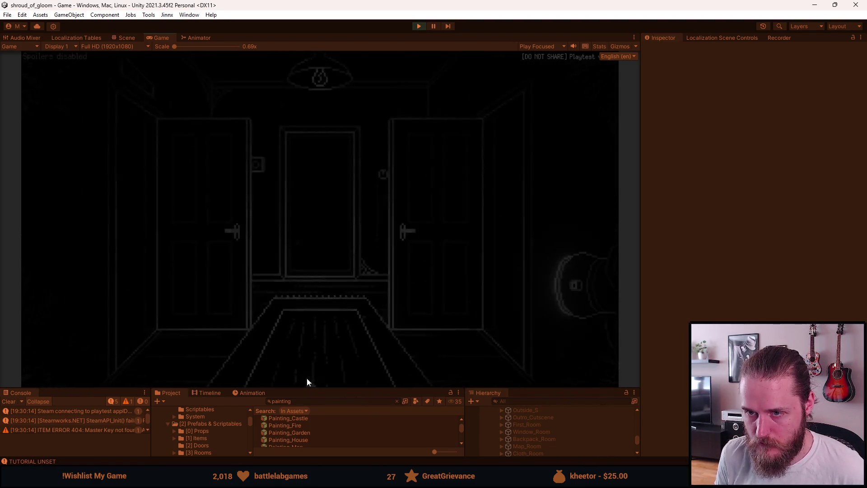
click(164, 290)
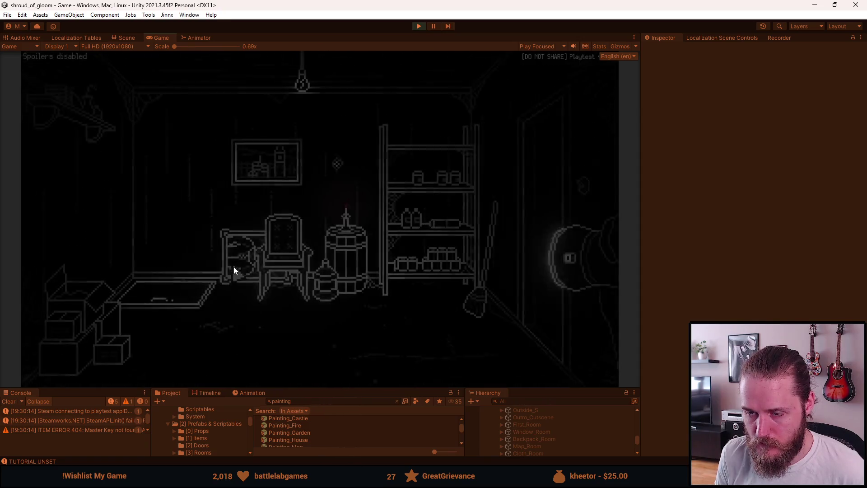
With the F1 developer tools open, fold the table into a cabinet and view the London painting close-up.
mouse_move(113, 363)
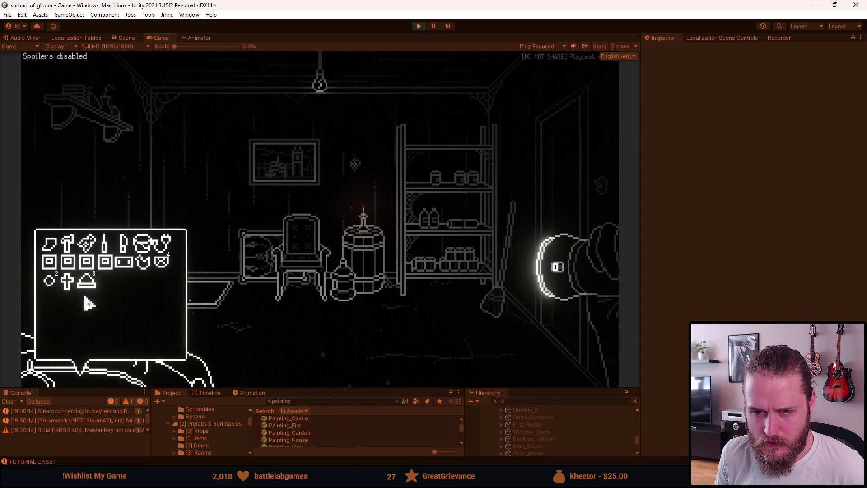
key(F1)
key(F1)
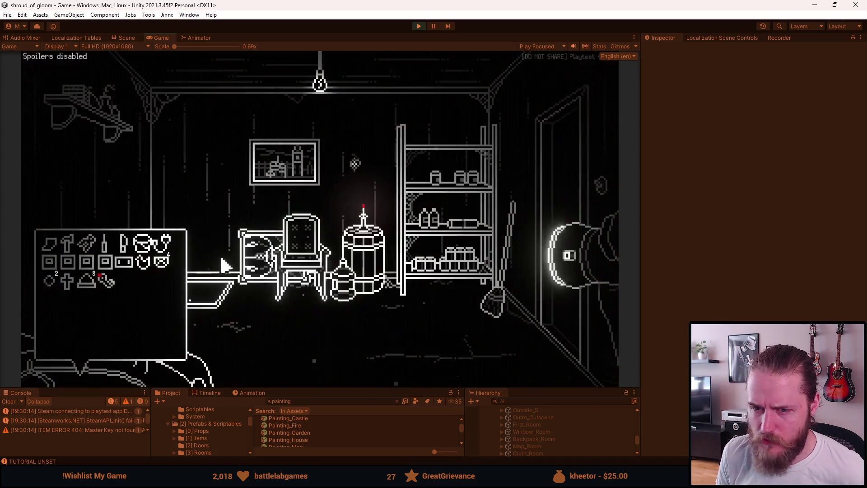
click(209, 311)
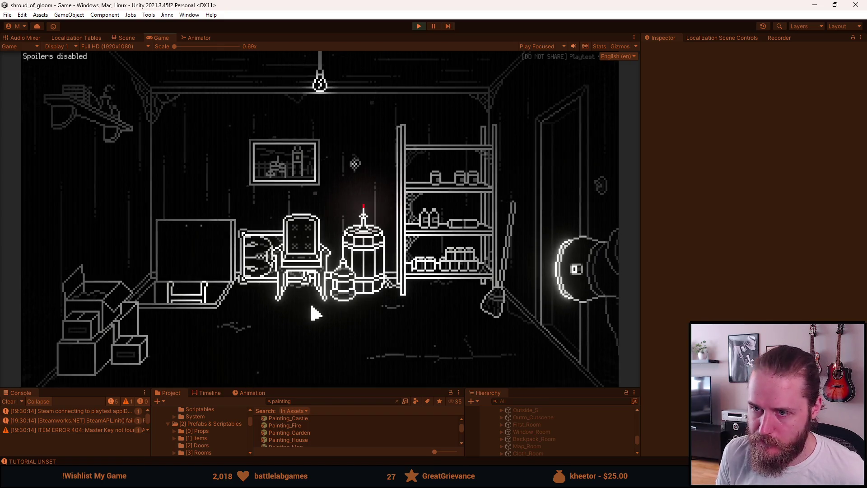
click(289, 179)
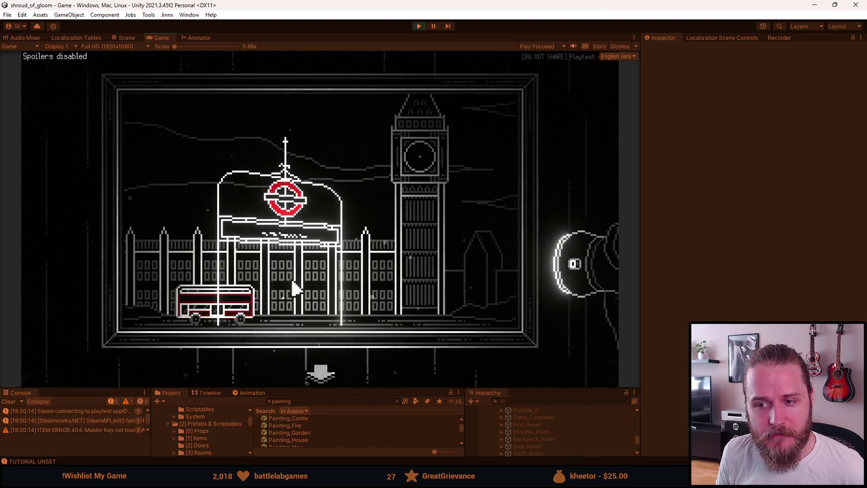
click(320, 375)
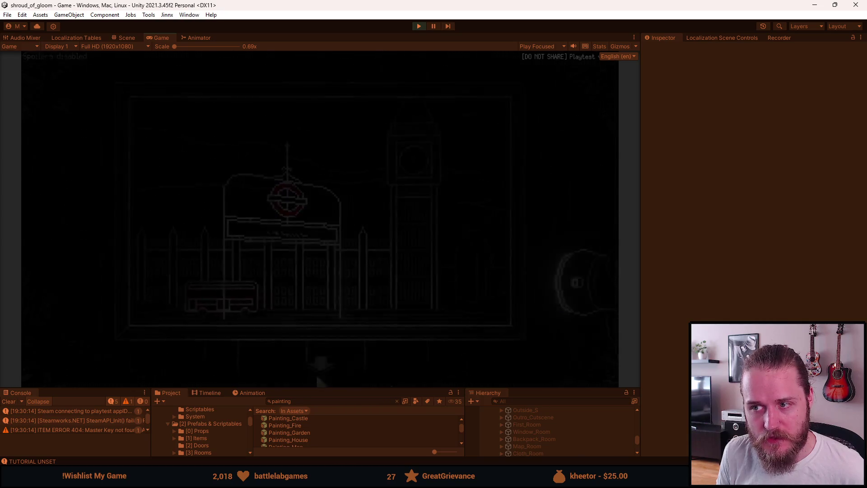
click(283, 189)
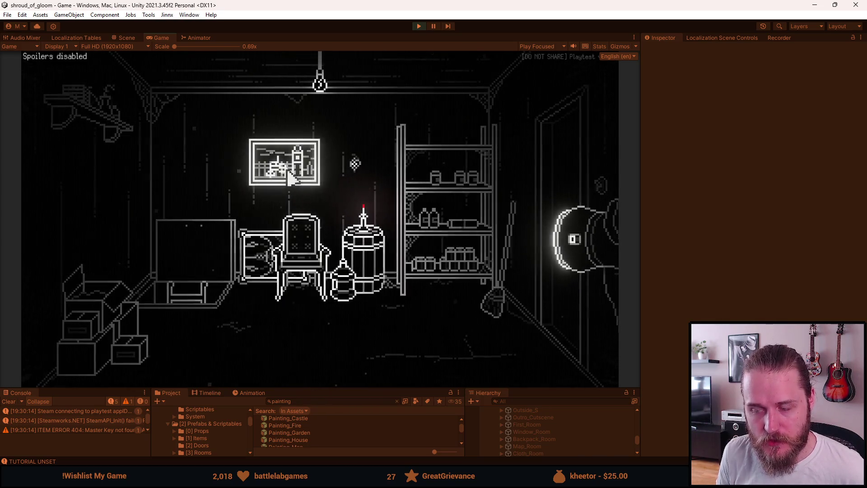
Leave the painting close-up, step into the three-door hallway, and return to the storage room.
click(321, 374)
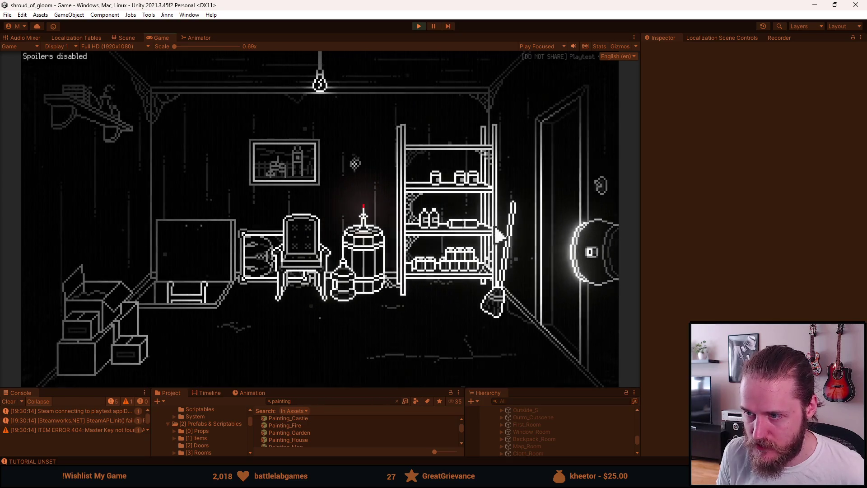
click(545, 206)
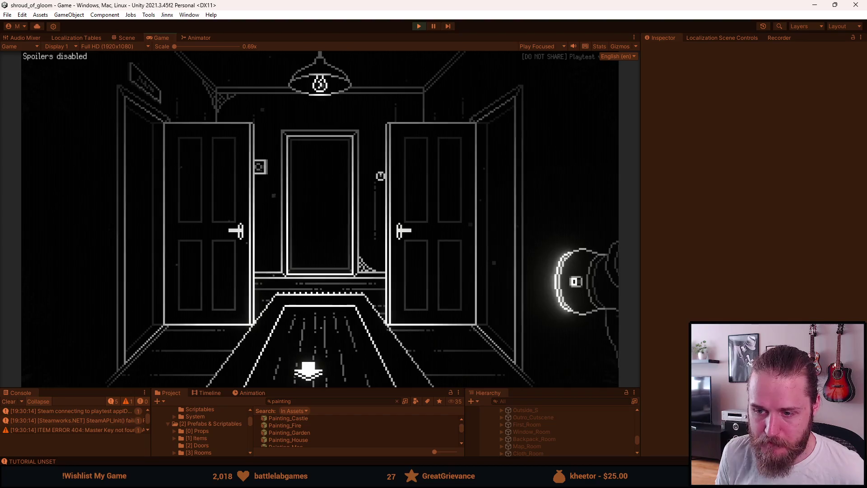
click(145, 296)
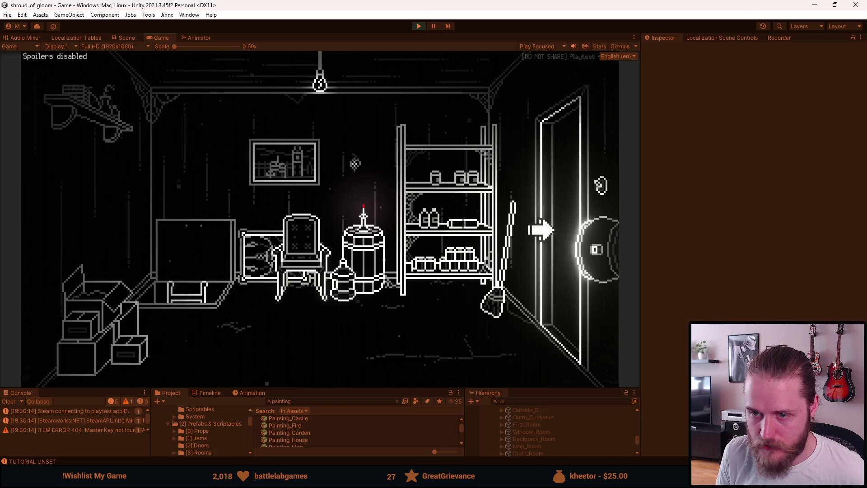
Walk to the staircase hall, climb the left stairs to the fireplace room, and visit the piano room.
click(557, 236)
click(345, 362)
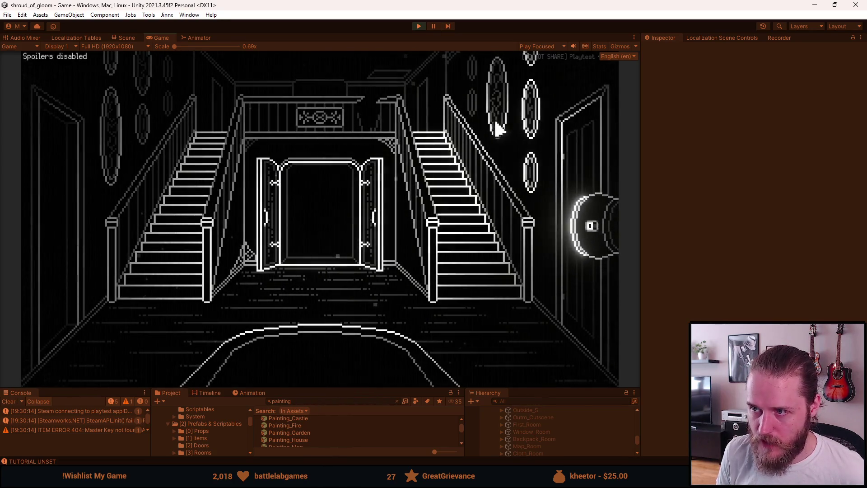
click(161, 261)
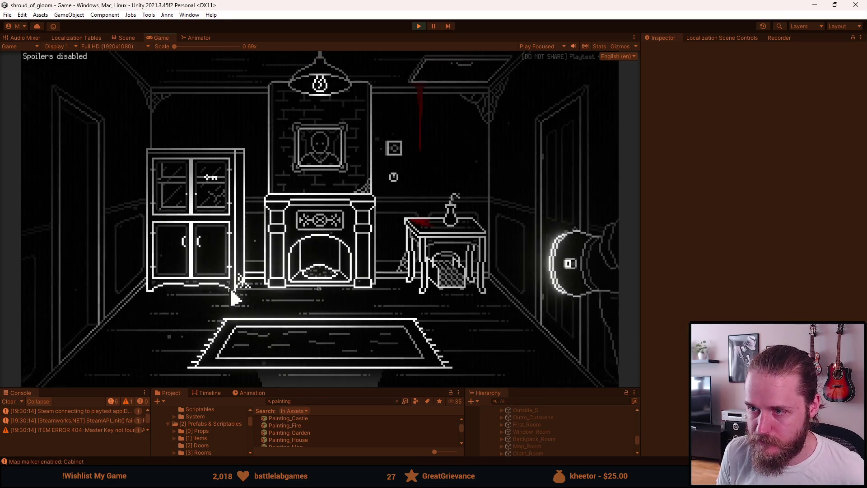
click(98, 238)
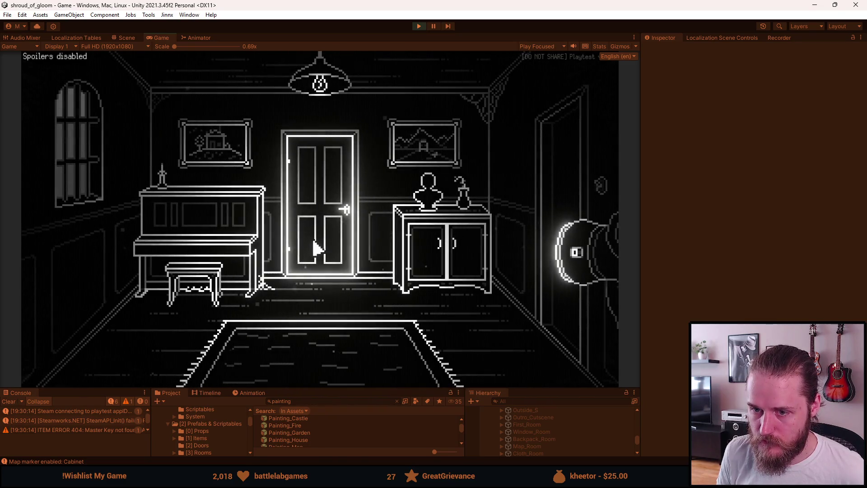
click(554, 188)
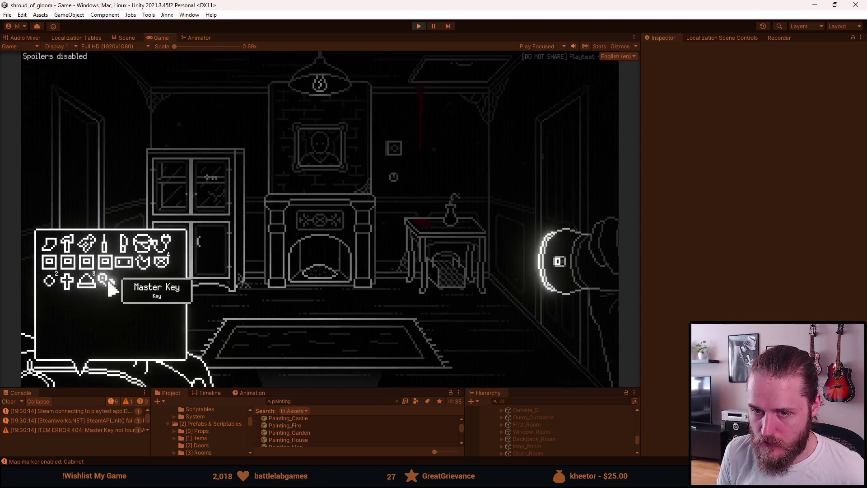
Tour the fireplace, dining, couch and dark rooms, then return to the staircase hall.
click(551, 170)
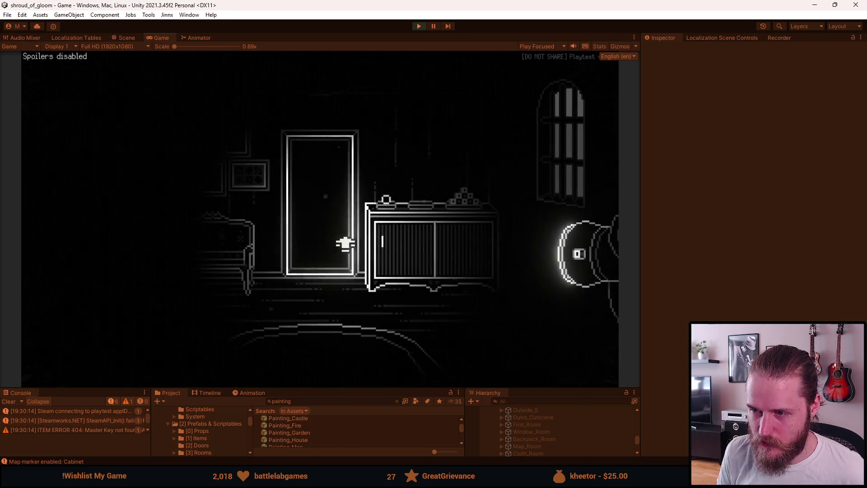
click(300, 246)
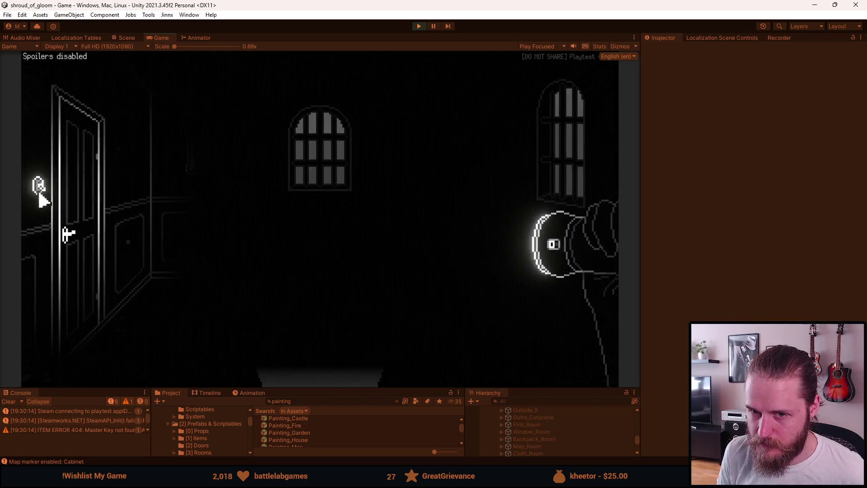
click(311, 381)
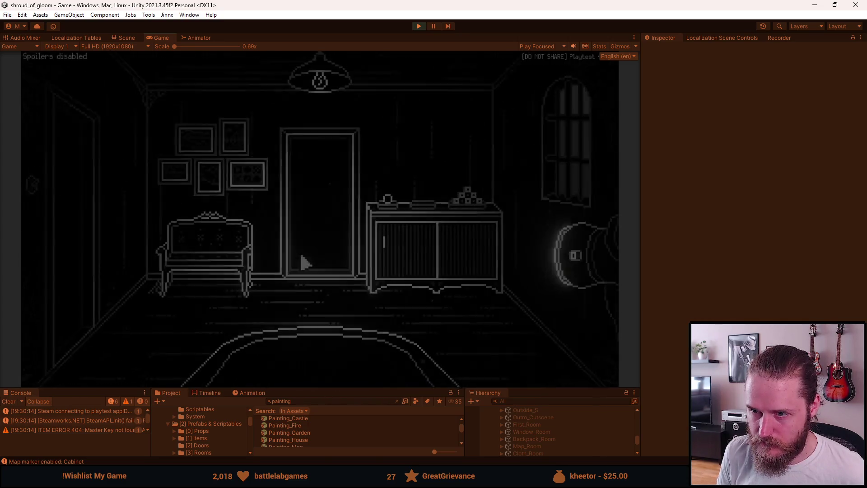
click(304, 258)
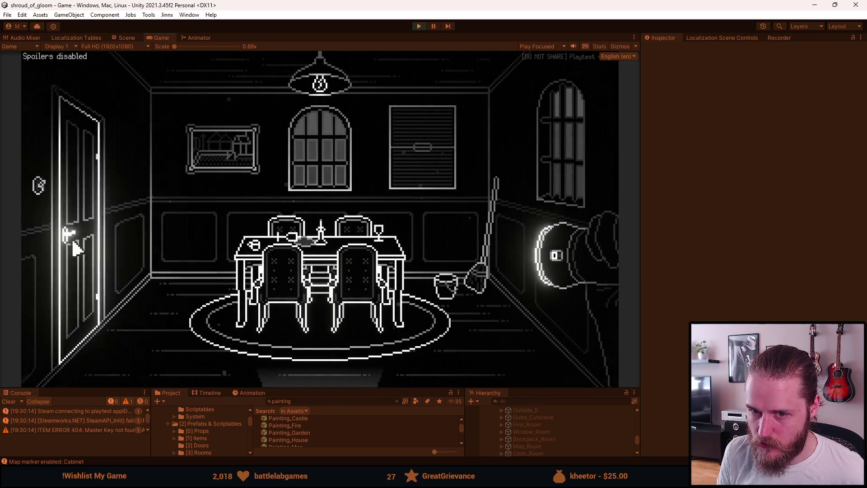
click(72, 244)
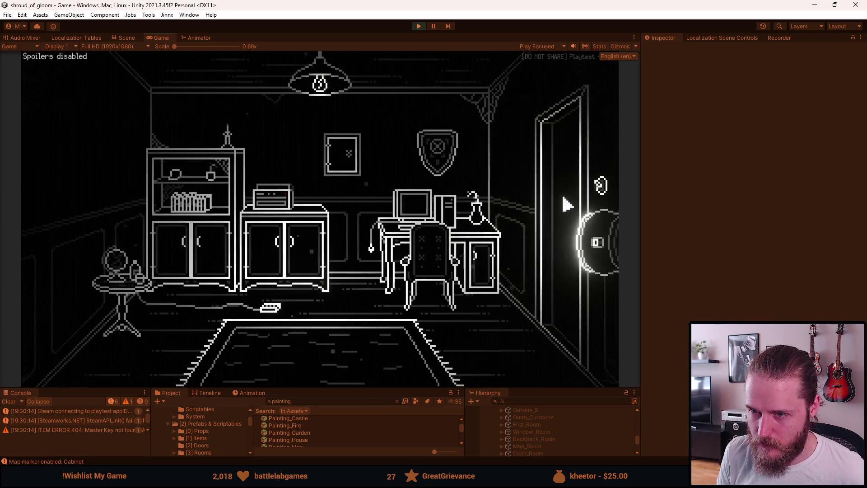
click(566, 204)
click(337, 373)
click(75, 257)
click(315, 375)
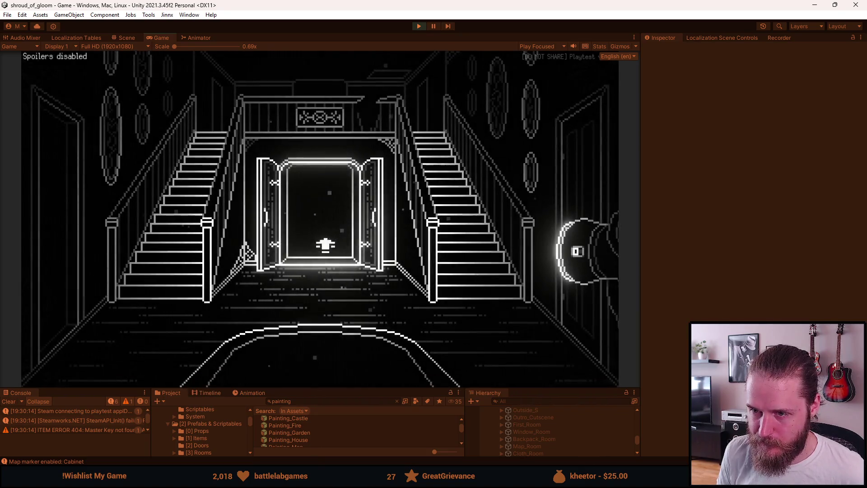
Use the Master Key from the inventory on the right door, visit the clock room, then enter the TV room.
click(135, 361)
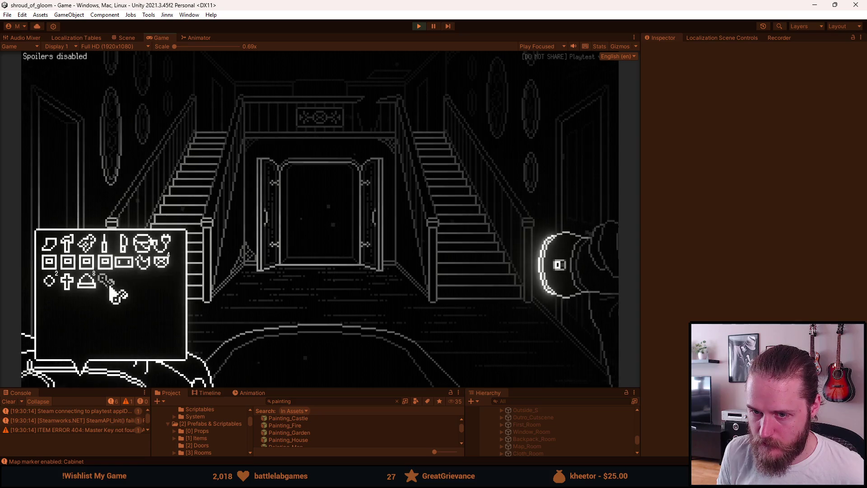
click(604, 139)
click(573, 155)
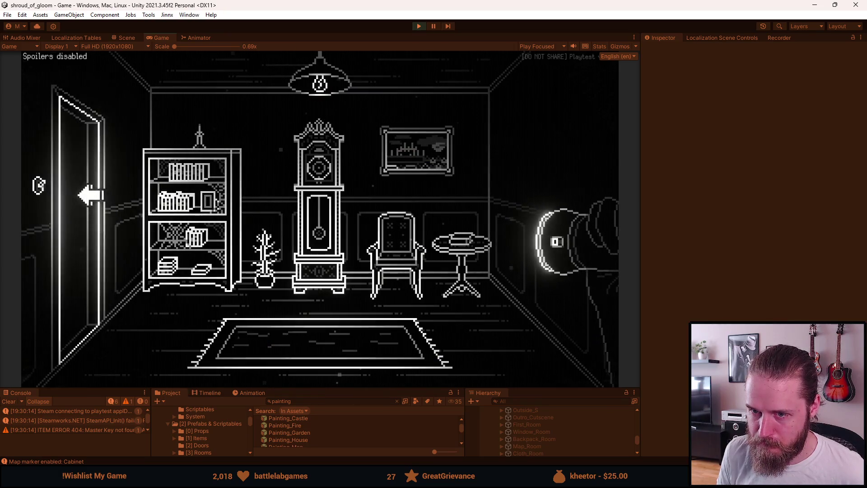
click(90, 196)
click(95, 234)
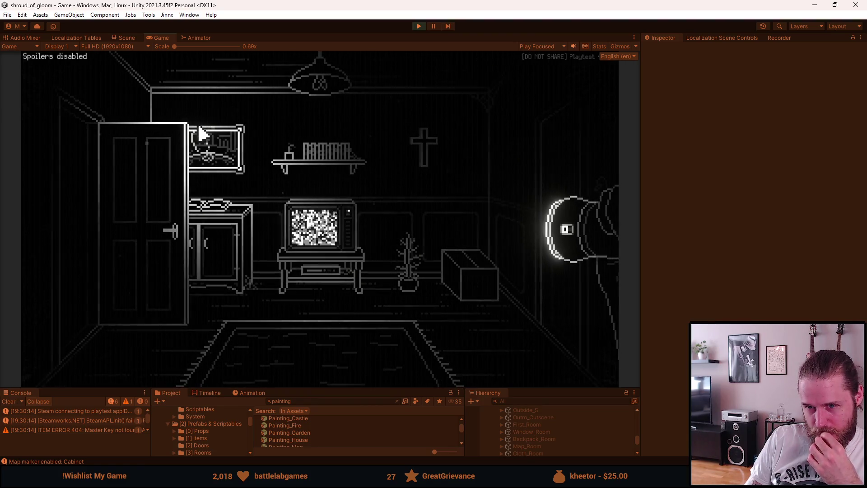
Walk from the TV room via the staircase hall, fireplace and sitting rooms, through the double doors into the storage room.
click(90, 182)
click(566, 209)
click(438, 199)
click(561, 188)
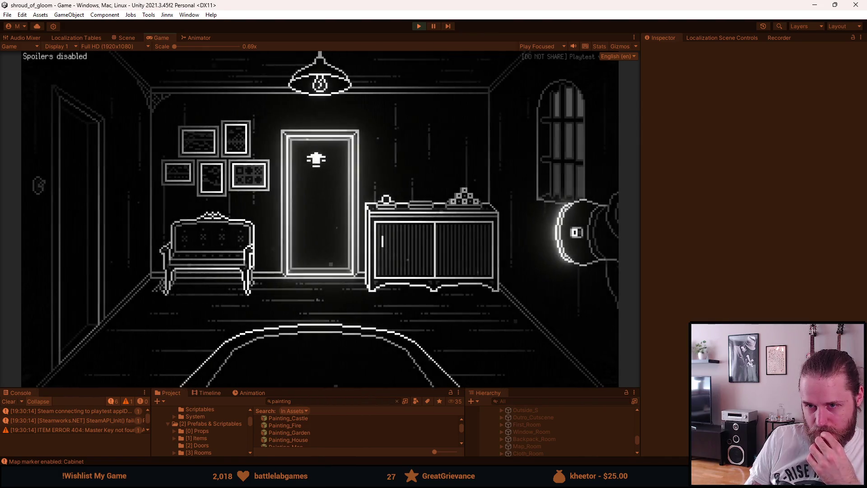
click(53, 185)
click(335, 380)
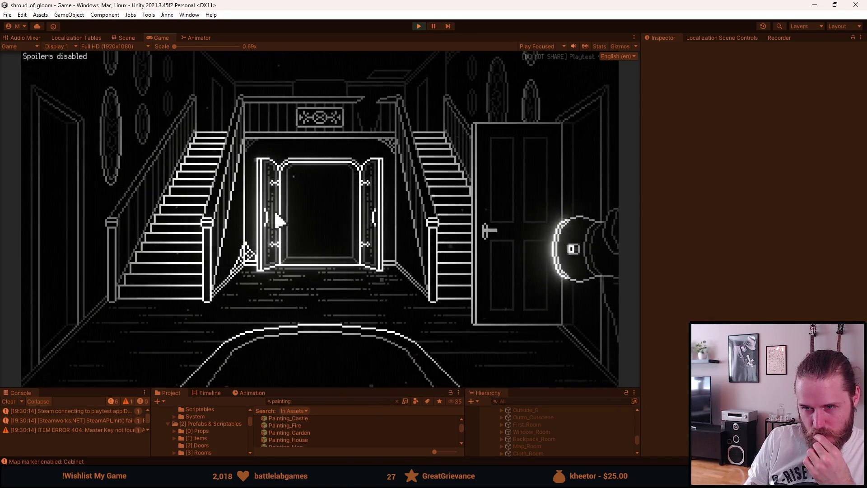
click(306, 219)
click(155, 223)
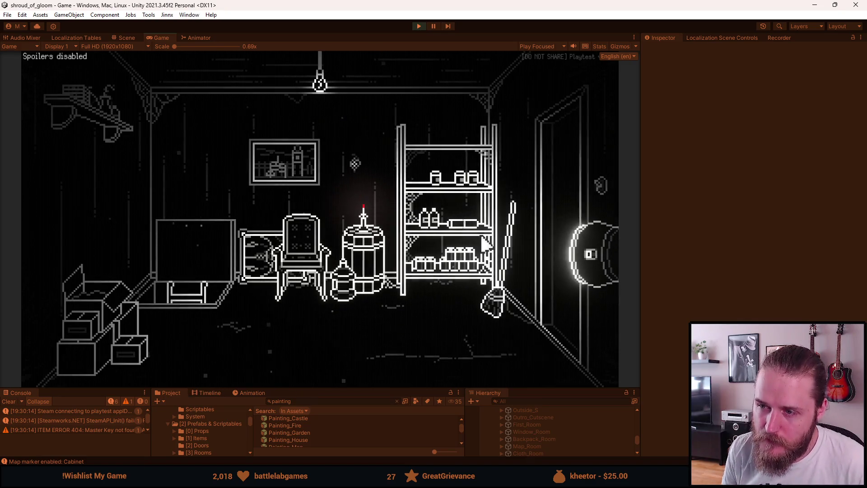
Walk from the storage room through the staircase hall and central doors into the entry room.
click(555, 184)
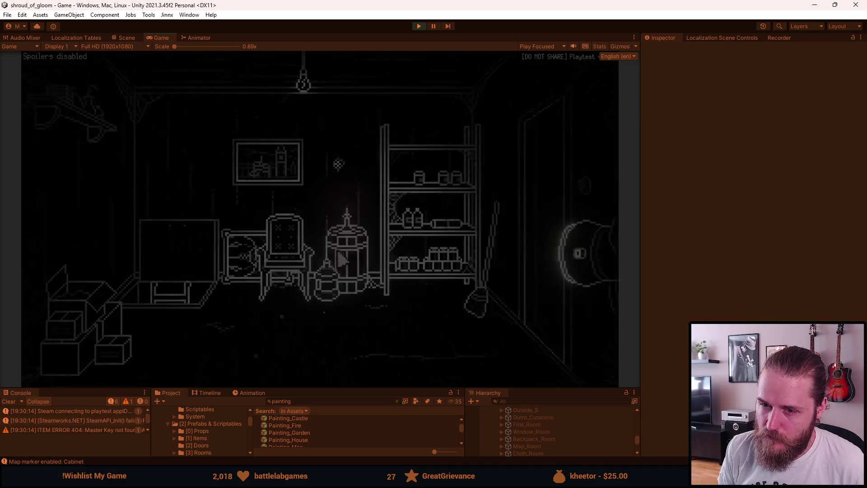
click(316, 379)
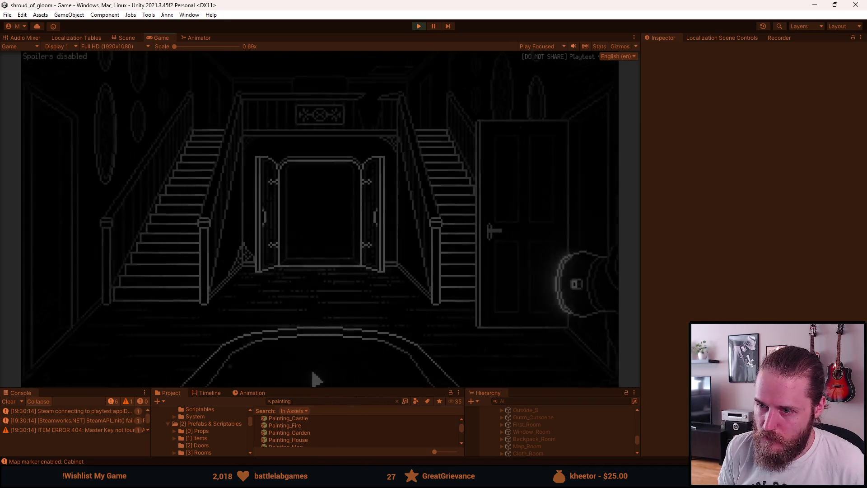
click(324, 220)
click(304, 233)
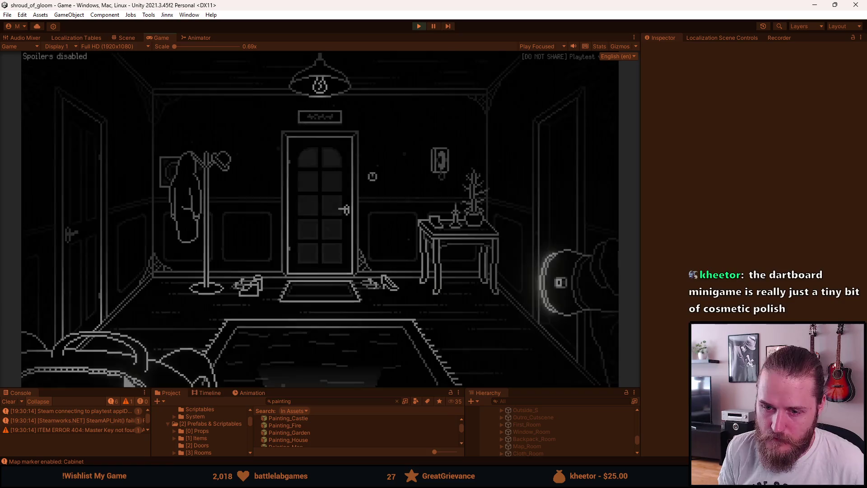
Take the key from the inventory and use it to open the entry room's centre door.
click(108, 367)
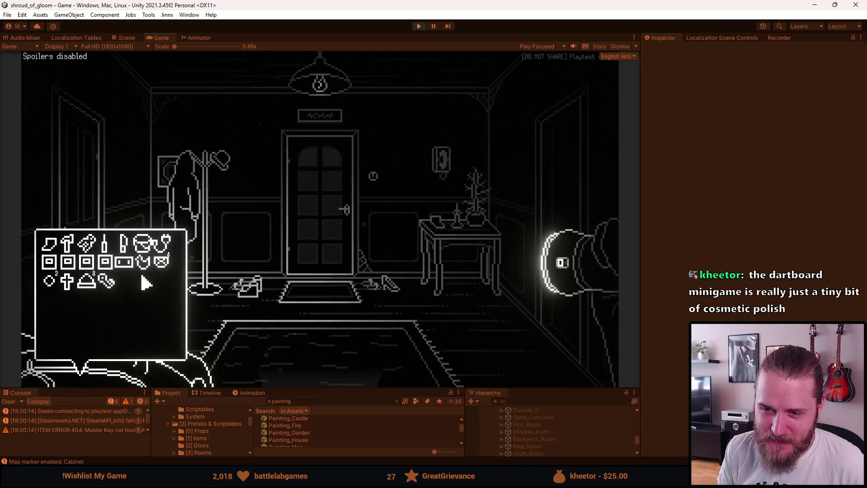
click(109, 285)
click(300, 250)
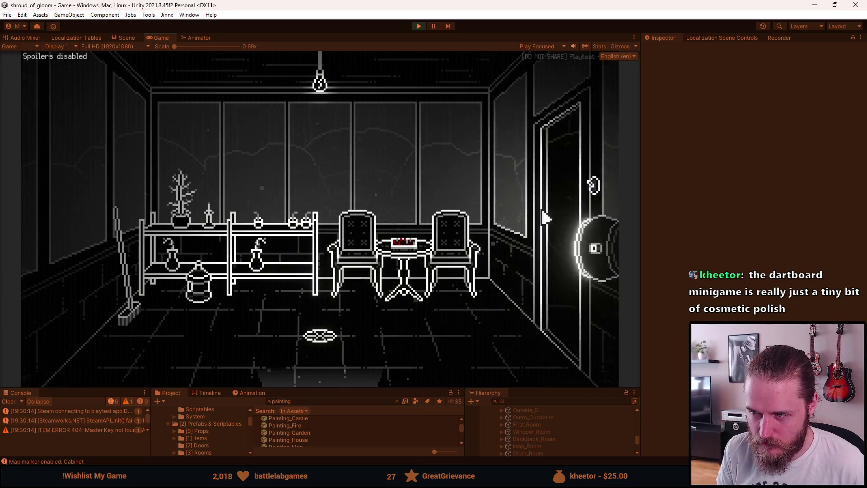
Walk from the chair room through the shelf room and hallway into the kitchen.
click(544, 223)
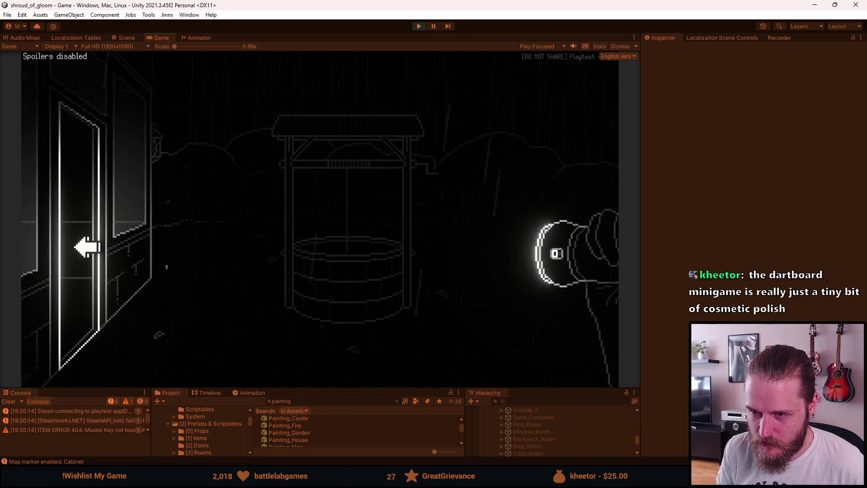
click(86, 247)
click(333, 364)
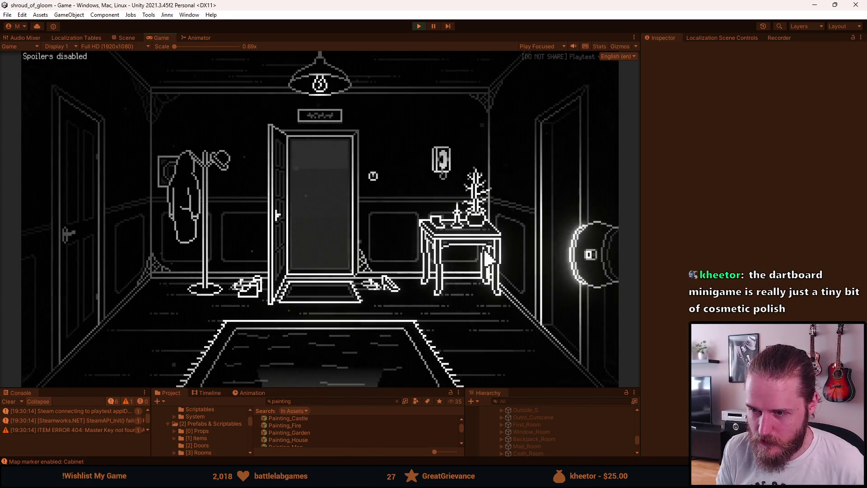
click(537, 222)
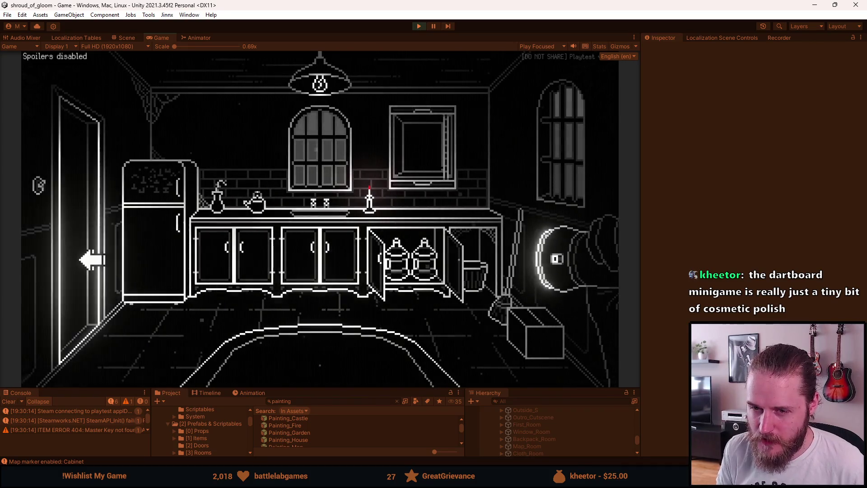
Go from the kitchen via the entryway into the clock room, then on to the TV room.
click(96, 271)
click(322, 380)
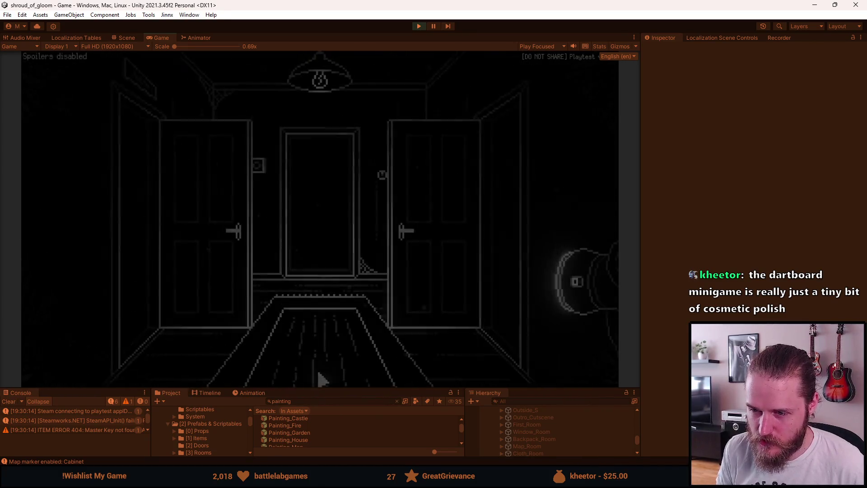
click(321, 379)
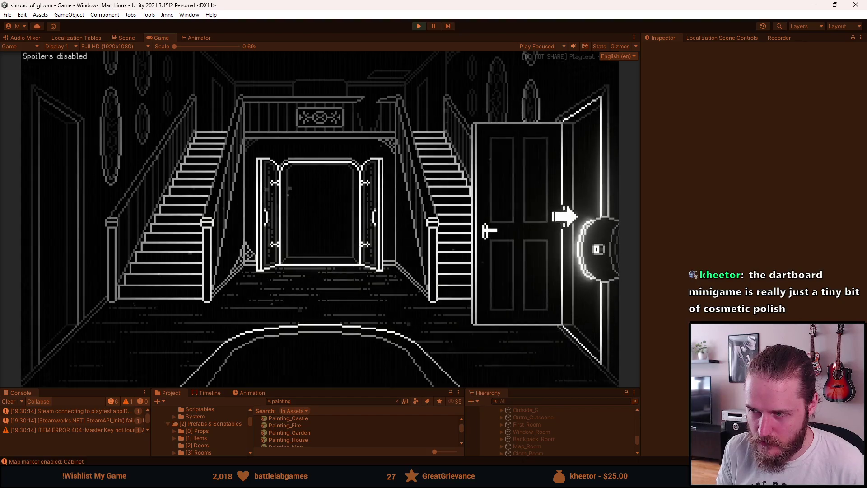
click(564, 214)
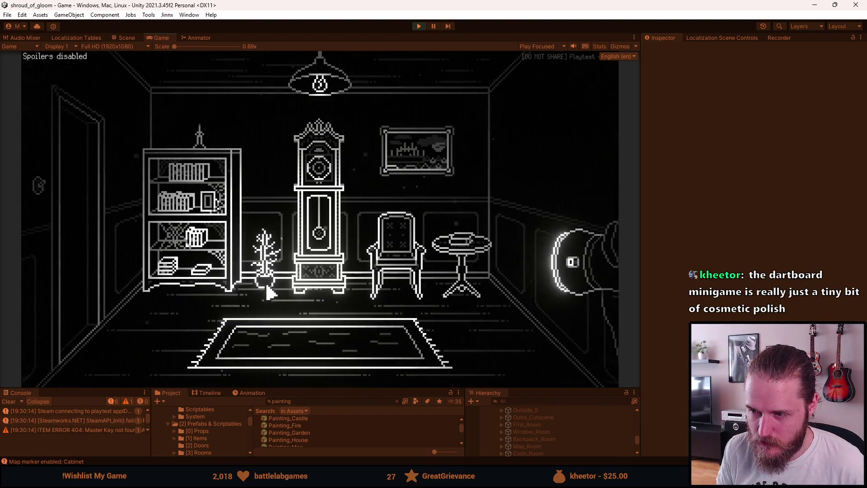
click(88, 258)
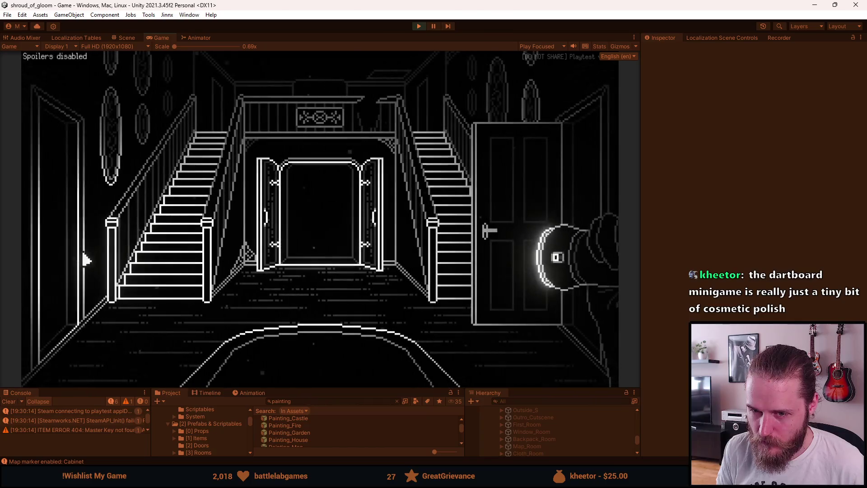
click(106, 264)
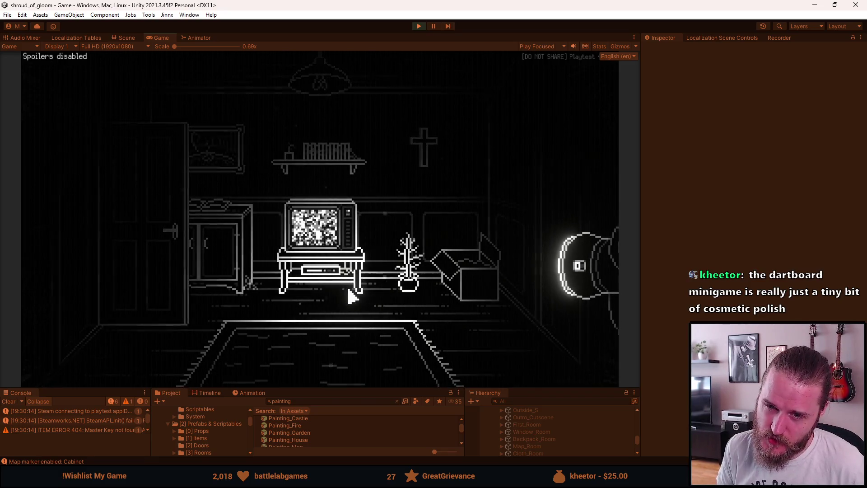
Step out of the TV room and back twice, then exit into the stair hallway.
click(103, 305)
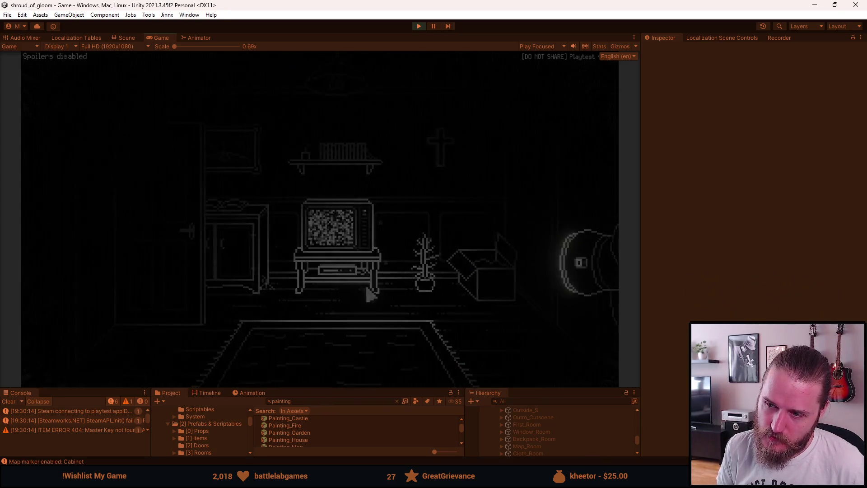
click(557, 204)
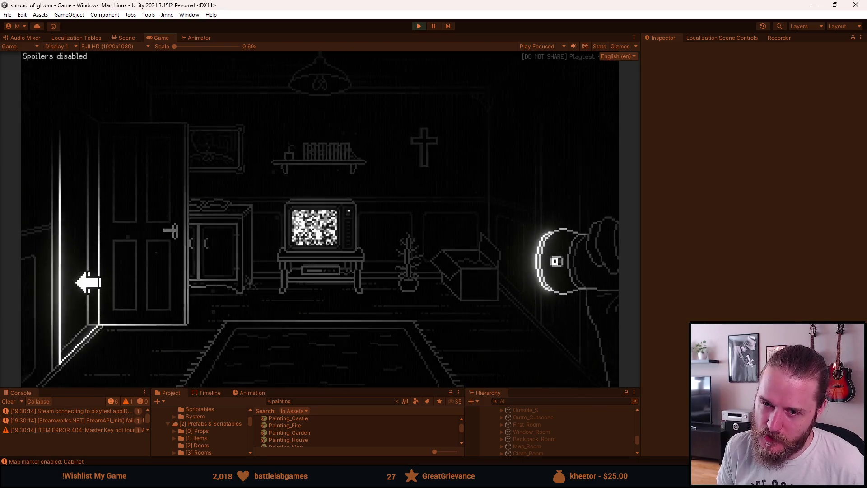
click(85, 285)
click(528, 215)
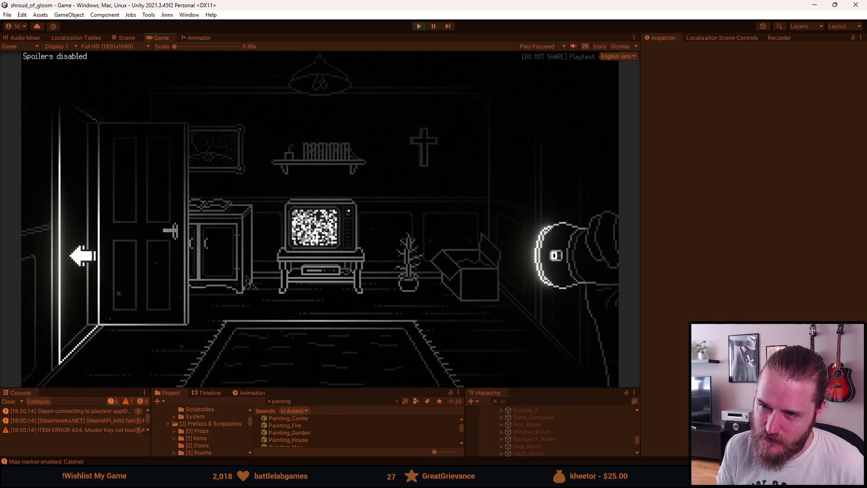
click(548, 171)
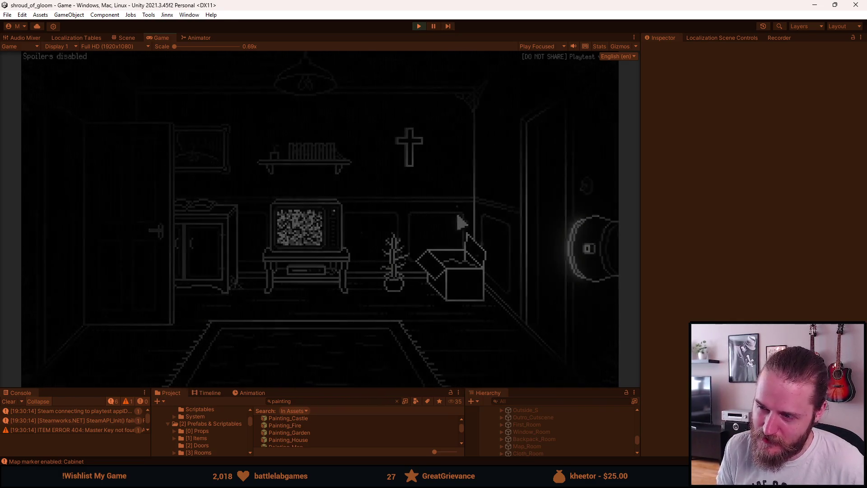
Visit the fireplace and piano rooms, then take the corridor into the storage room.
click(158, 267)
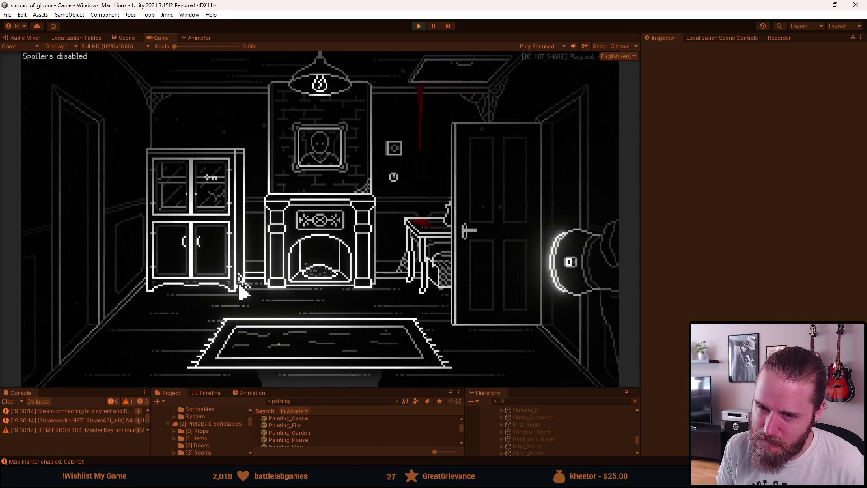
click(72, 280)
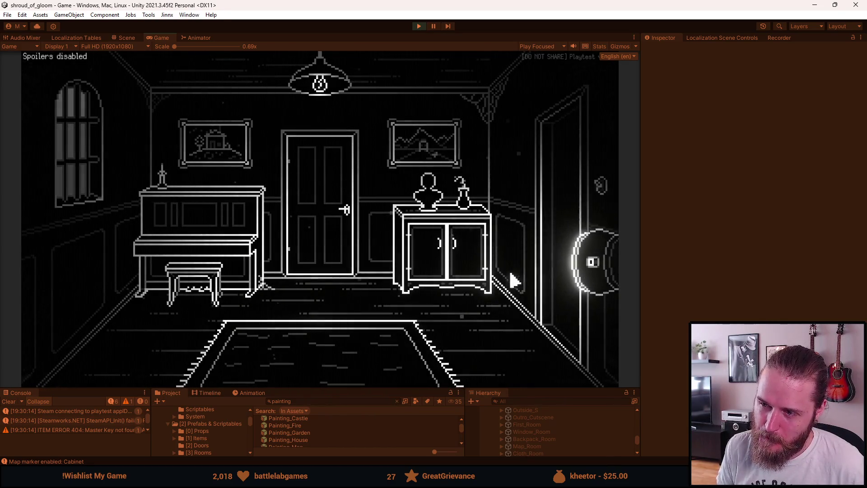
click(542, 255)
click(345, 361)
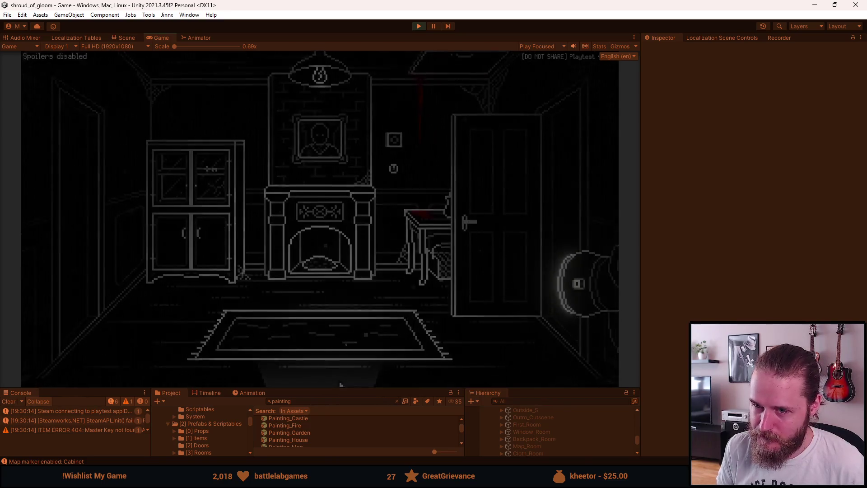
click(325, 223)
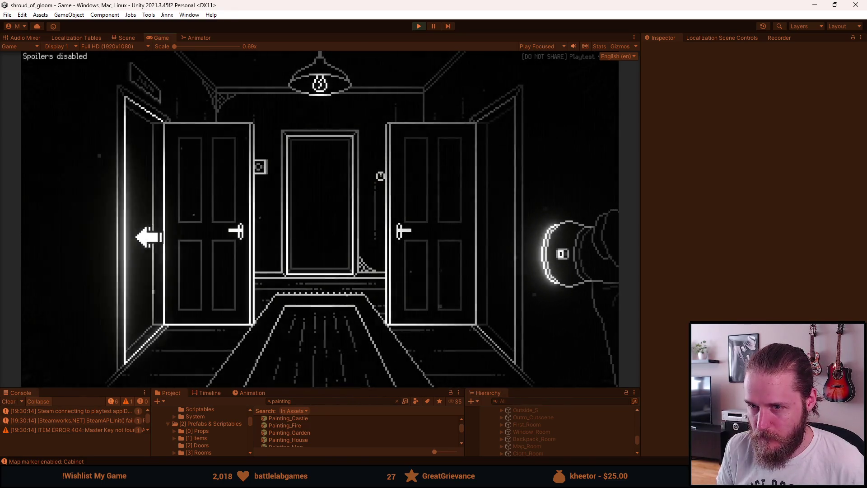
click(133, 243)
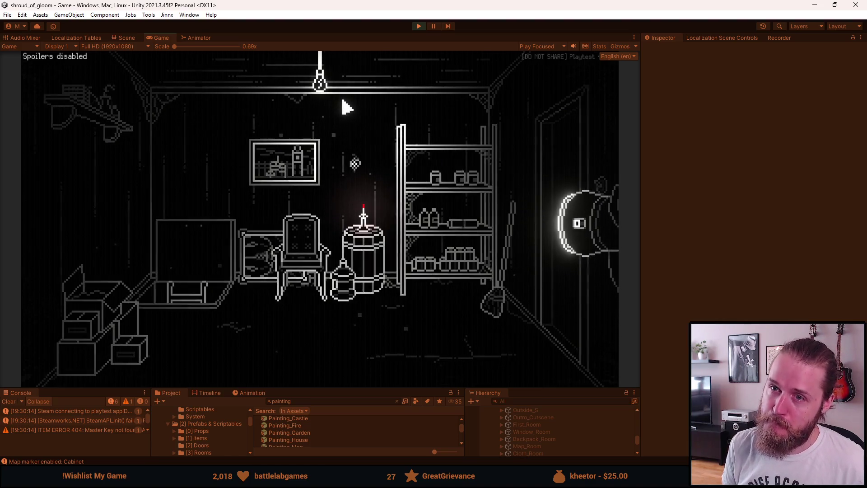
key(Escape)
key(Escape)
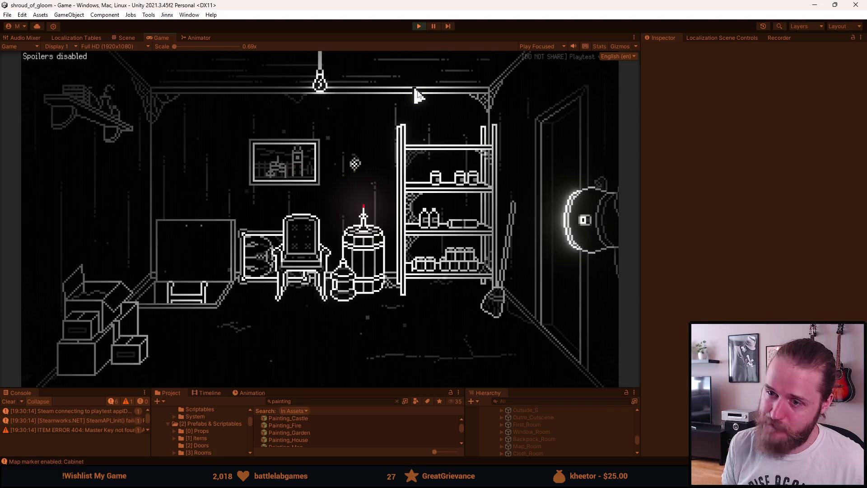